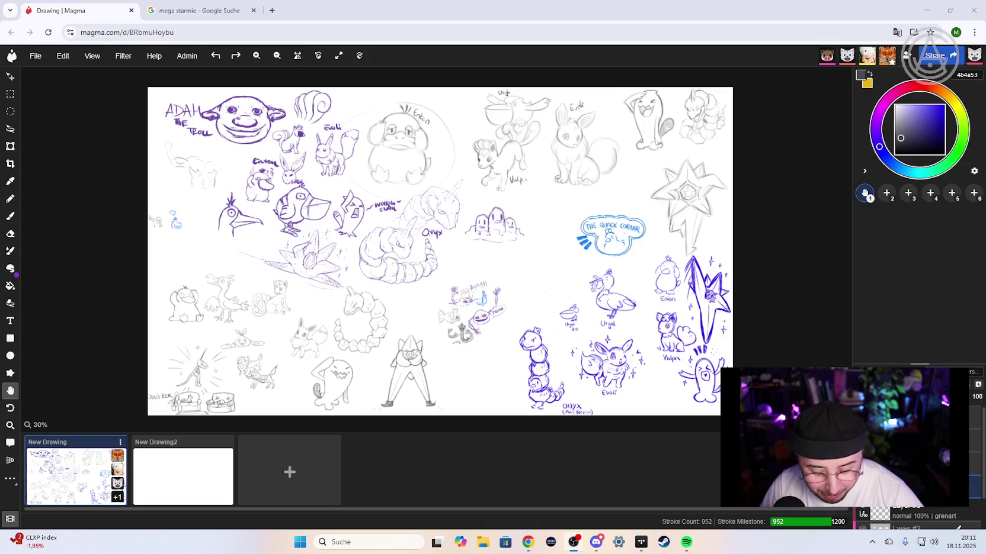
# - Open the blank New Drawing2 and hide the drawing sequence panel
pyautogui.click(184, 469)
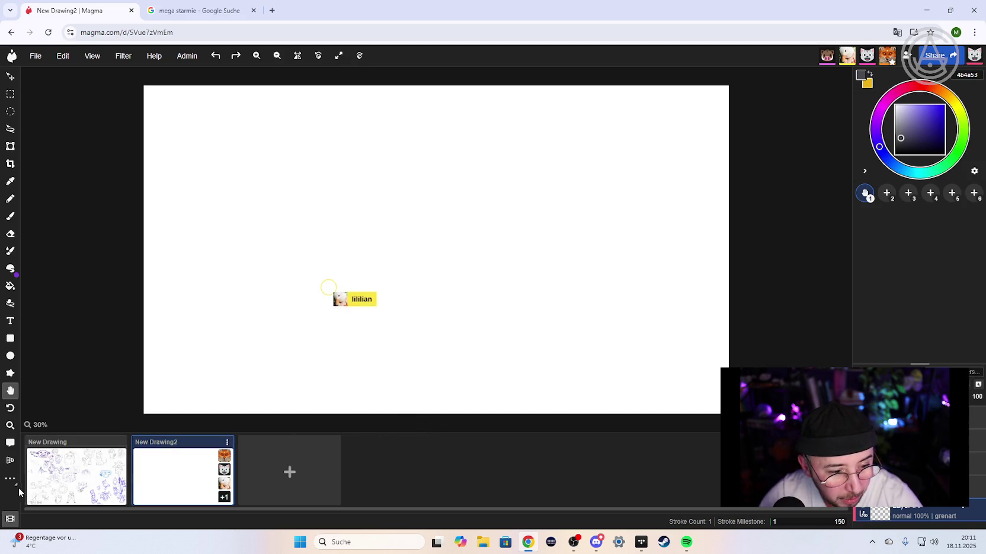
pyautogui.click(11, 521)
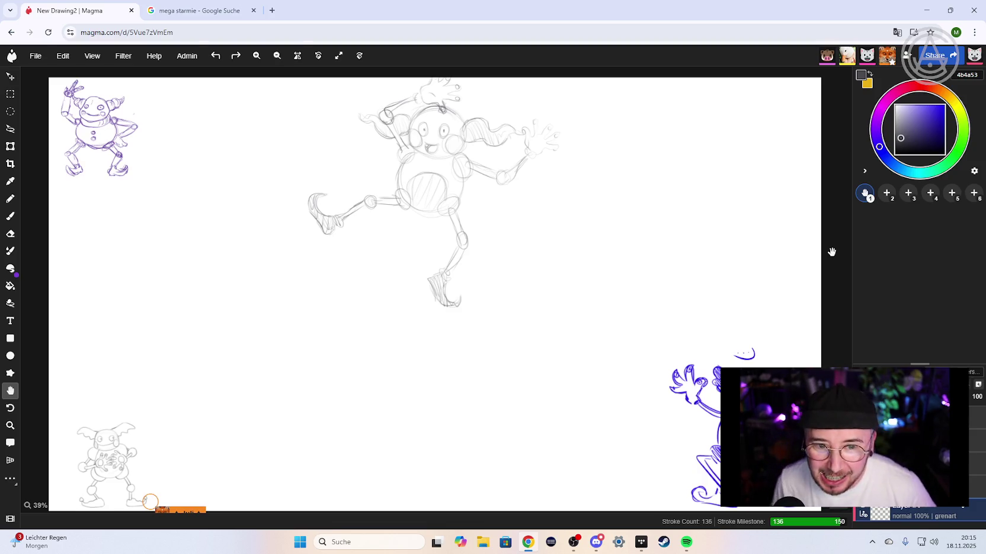
pyautogui.scroll(-1, 598, 266)
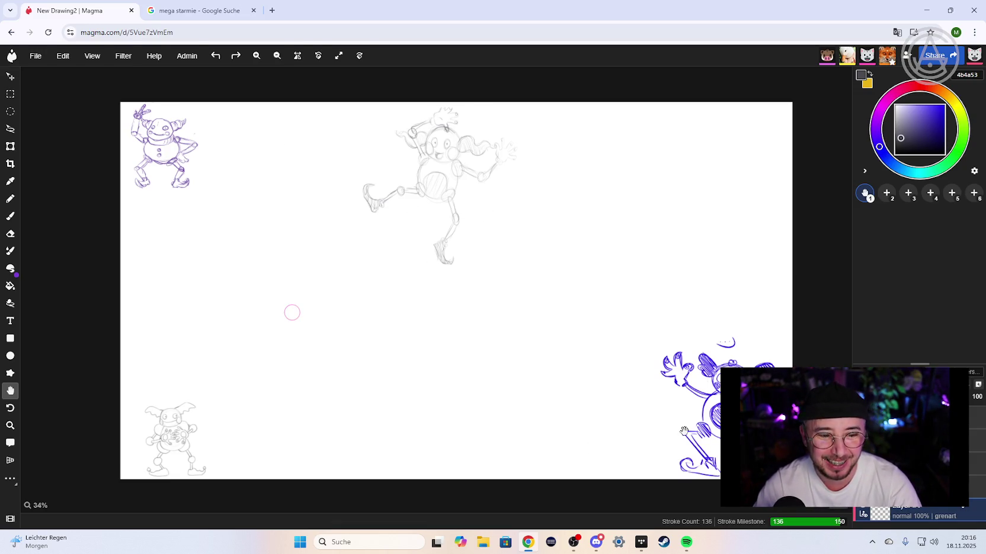
# - Pan and zoom past the neighbouring sketches to locate the grey Mr. Mime
pyautogui.scroll(5, 665, 383)
pyautogui.scroll(1, 664, 383)
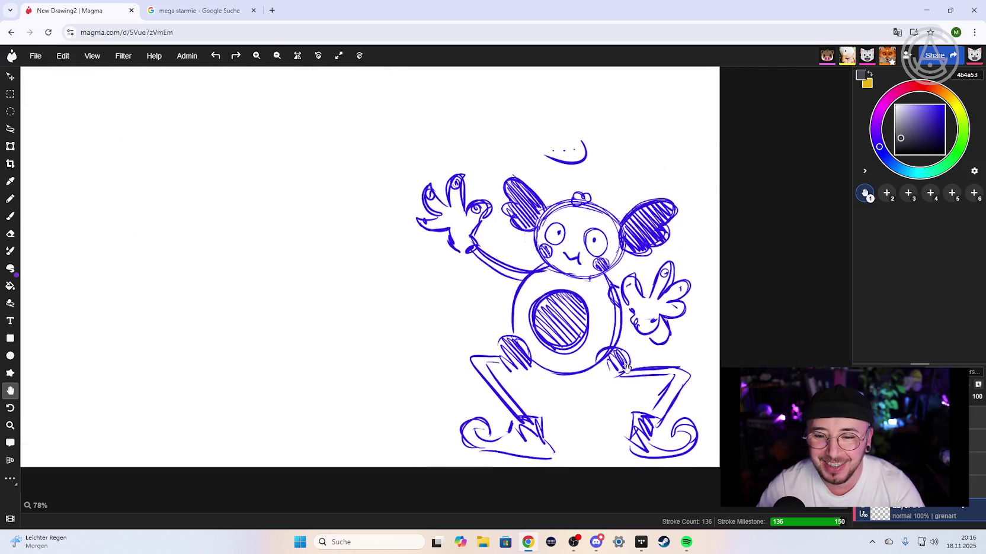
pyautogui.moveTo(664, 383); pyautogui.dragTo(586, 363)
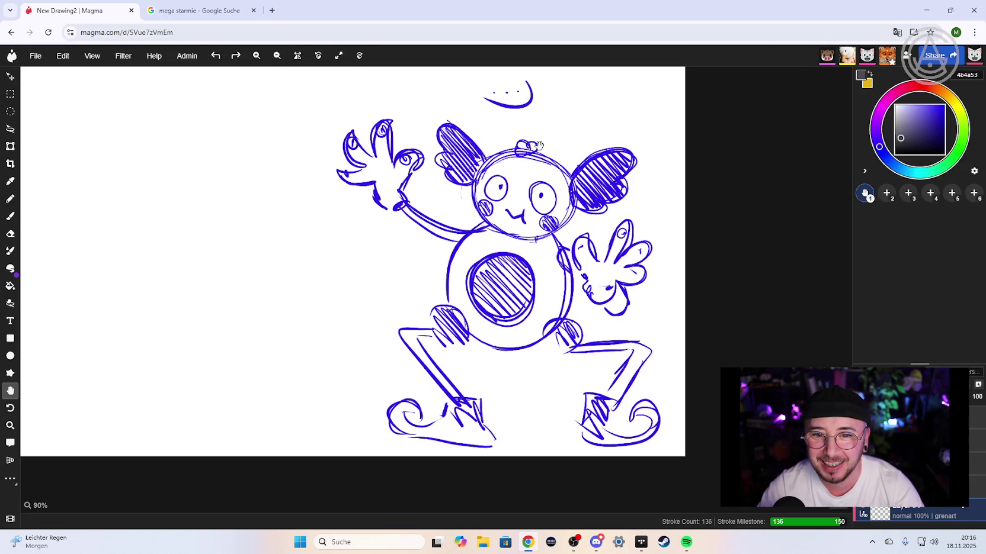
pyautogui.scroll(-2, 555, 206)
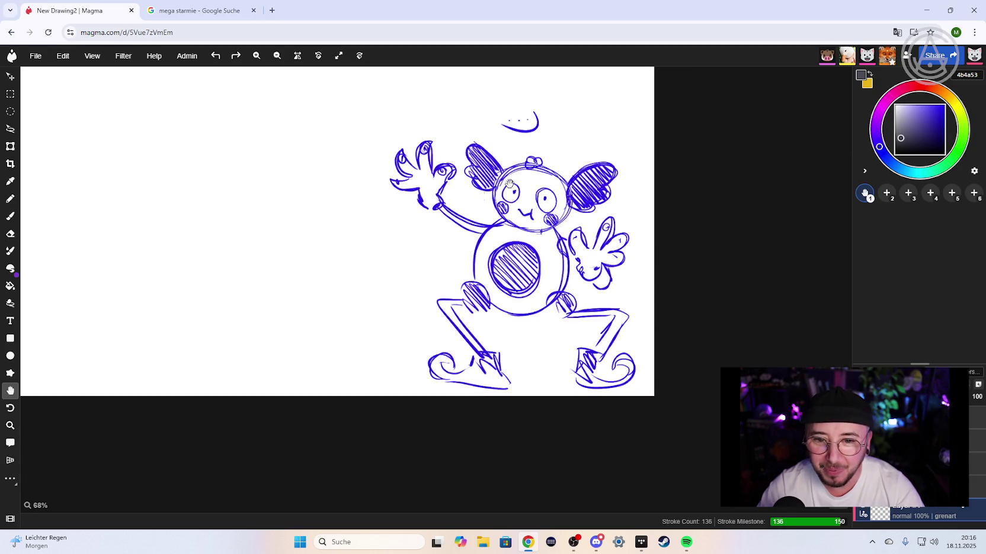
pyautogui.scroll(-1, 412, 217)
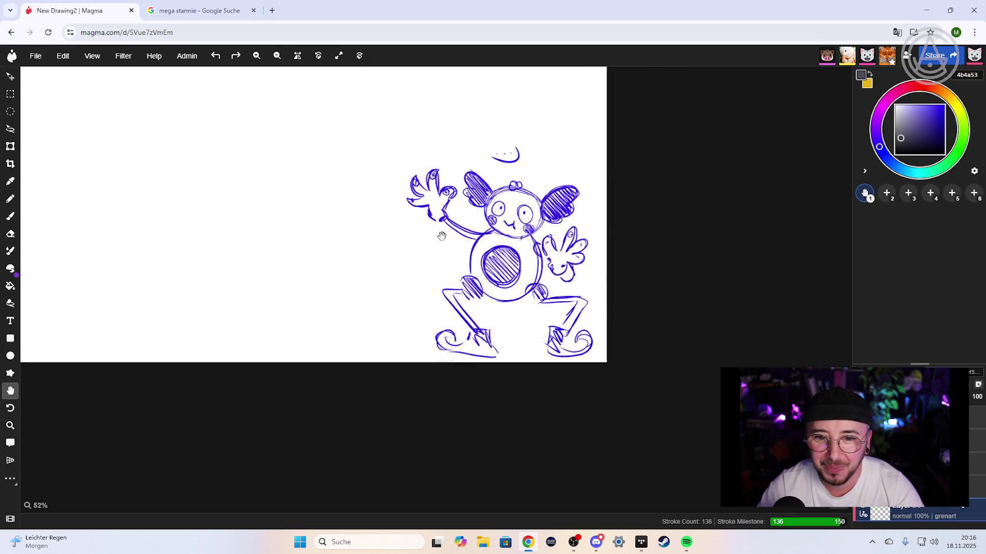
pyautogui.moveTo(309, 217); pyautogui.dragTo(458, 249)
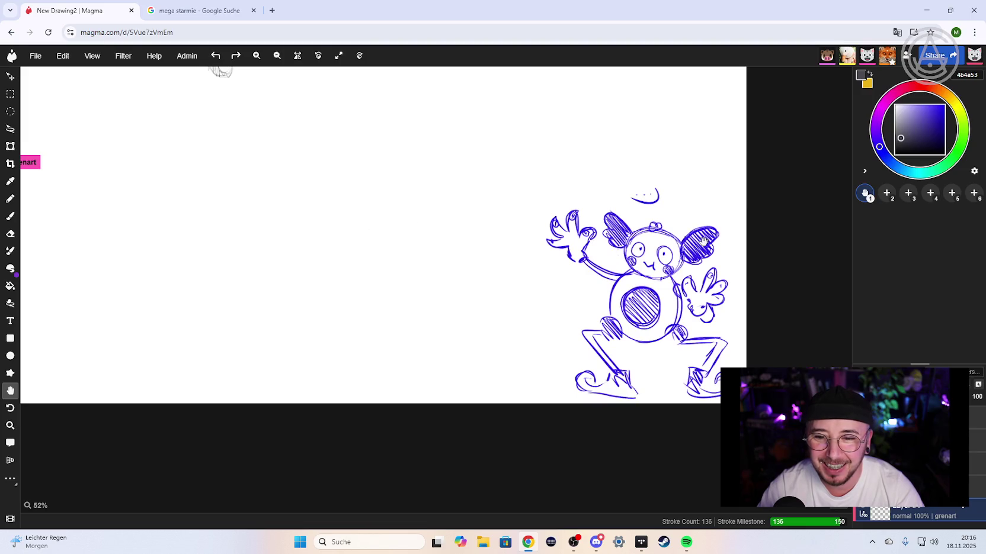
pyautogui.moveTo(444, 268); pyautogui.dragTo(607, 286)
pyautogui.scroll(-1, 446, 286)
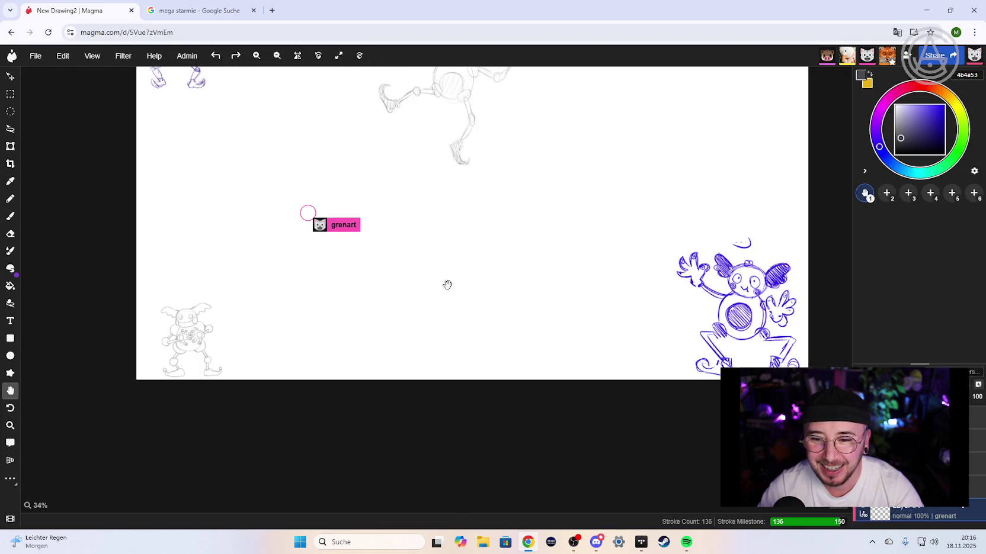
pyautogui.scroll(-1, 447, 286)
pyautogui.moveTo(447, 286); pyautogui.dragTo(497, 176)
# - Zoom in closely on the grey Mr. Mime sketch's face
pyautogui.scroll(1, 335, 291)
pyautogui.scroll(1, 343, 295)
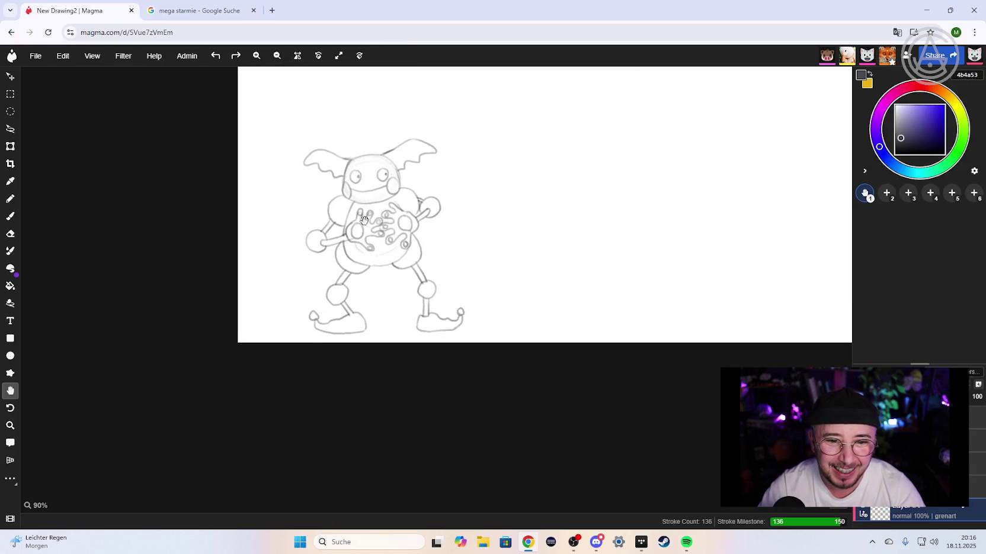
pyautogui.scroll(1, 357, 300)
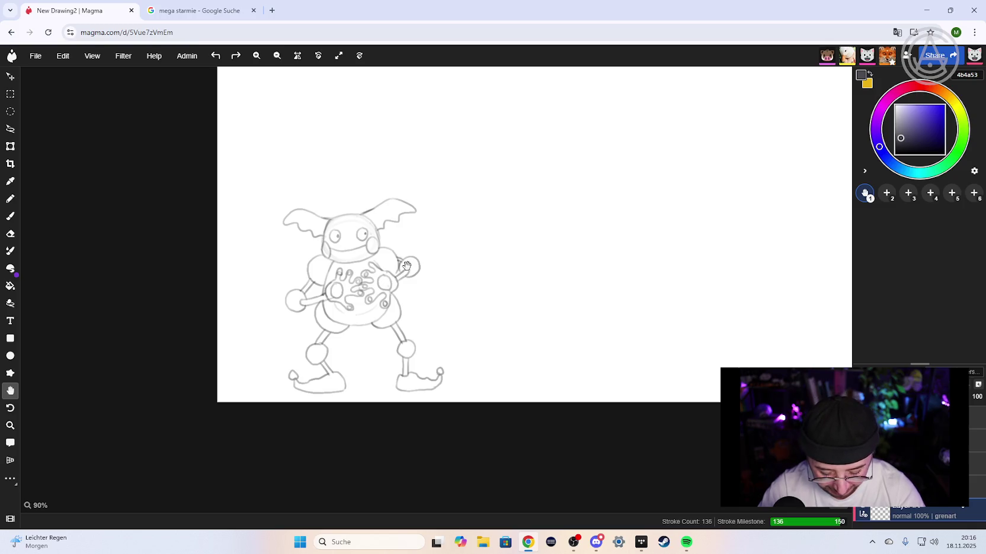
pyautogui.keyDown('ctrl'); pyautogui.scroll(-3, 423, 261); pyautogui.keyUp('ctrl')
pyautogui.scroll(2, 420, 237)
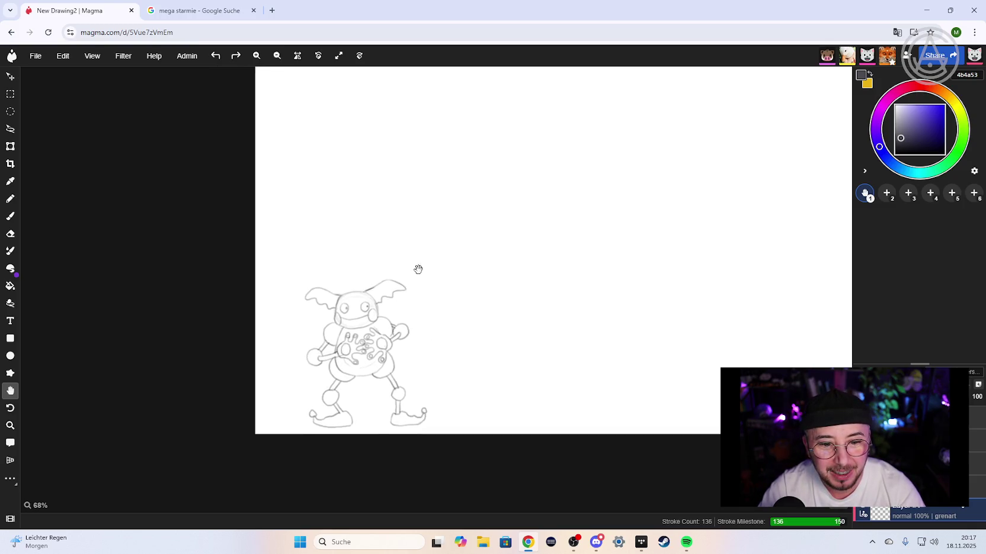
pyautogui.scroll(1, 418, 271)
pyautogui.scroll(5, 385, 212)
pyautogui.scroll(3, 335, 202)
pyautogui.scroll(3, 343, 237)
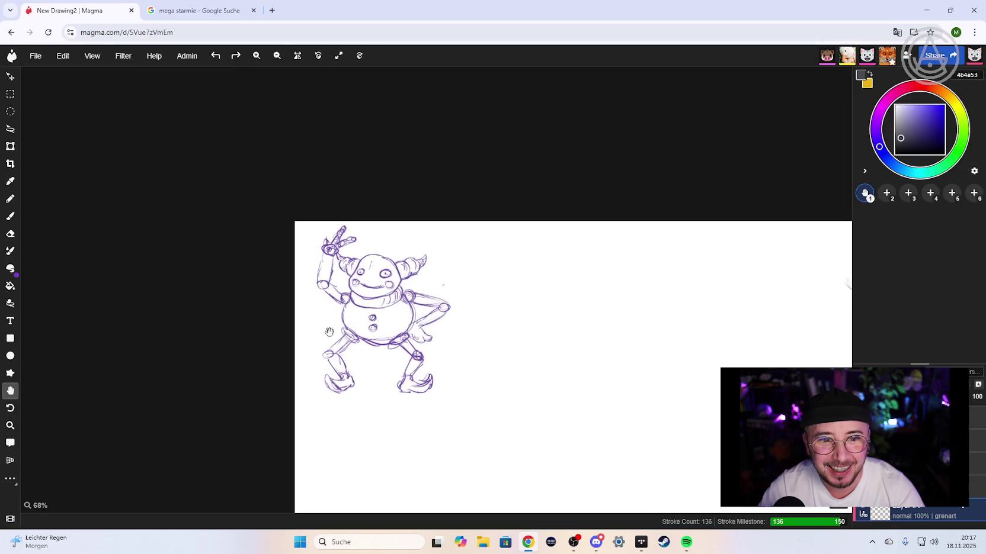
pyautogui.keyDown('ctrl'); pyautogui.scroll(2, 356, 285); pyautogui.keyUp('ctrl')
pyautogui.keyDown('ctrl'); pyautogui.scroll(1, 361, 298); pyautogui.keyUp('ctrl')
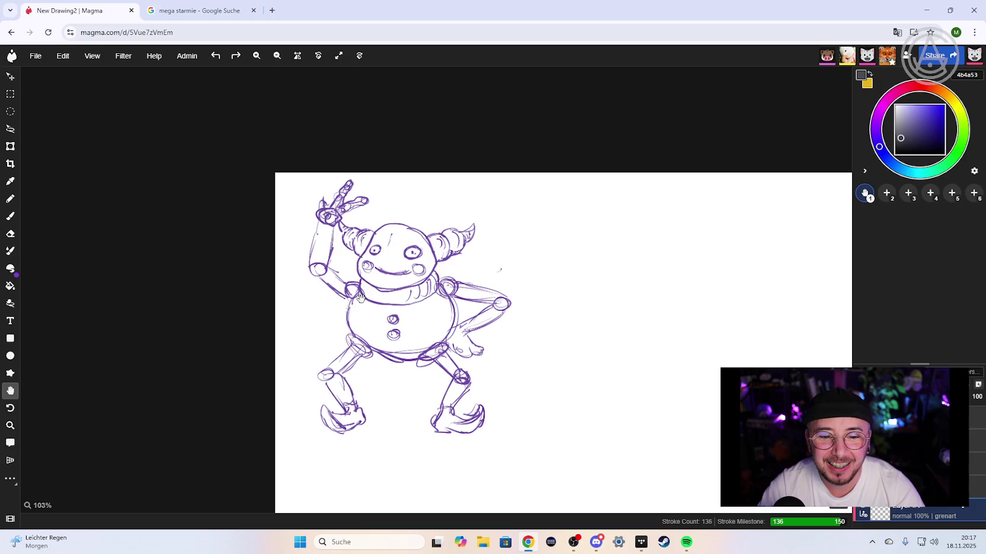
pyautogui.keyDown('ctrl'); pyautogui.scroll(1, 360, 298); pyautogui.keyUp('ctrl')
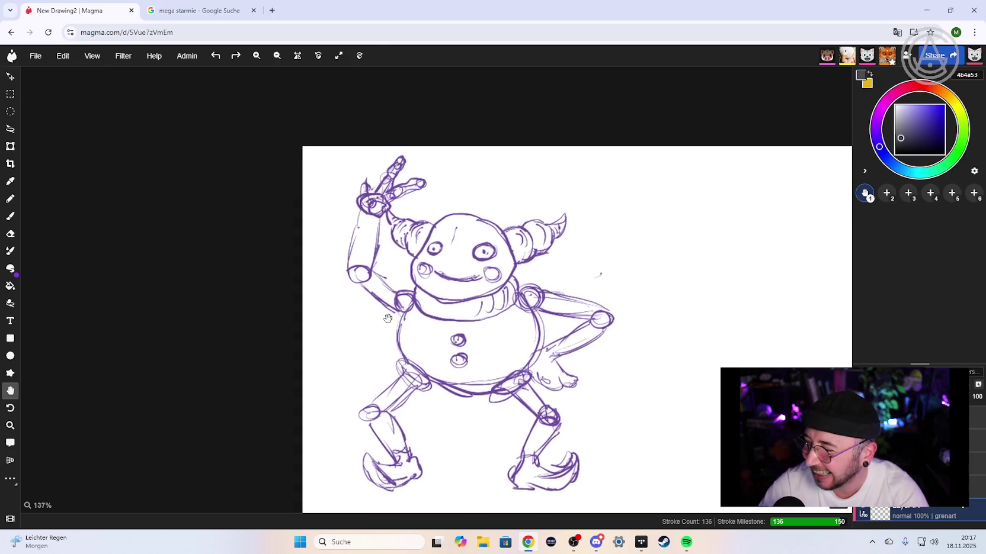
pyautogui.keyDown('ctrl'); pyautogui.scroll(2, 379, 296); pyautogui.keyUp('ctrl')
pyautogui.keyDown('ctrl'); pyautogui.scroll(1, 389, 296); pyautogui.keyUp('ctrl')
pyautogui.keyDown('ctrl'); pyautogui.scroll(2, 388, 299); pyautogui.keyUp('ctrl')
pyautogui.keyDown('ctrl'); pyautogui.scroll(1, 379, 303); pyautogui.keyUp('ctrl')
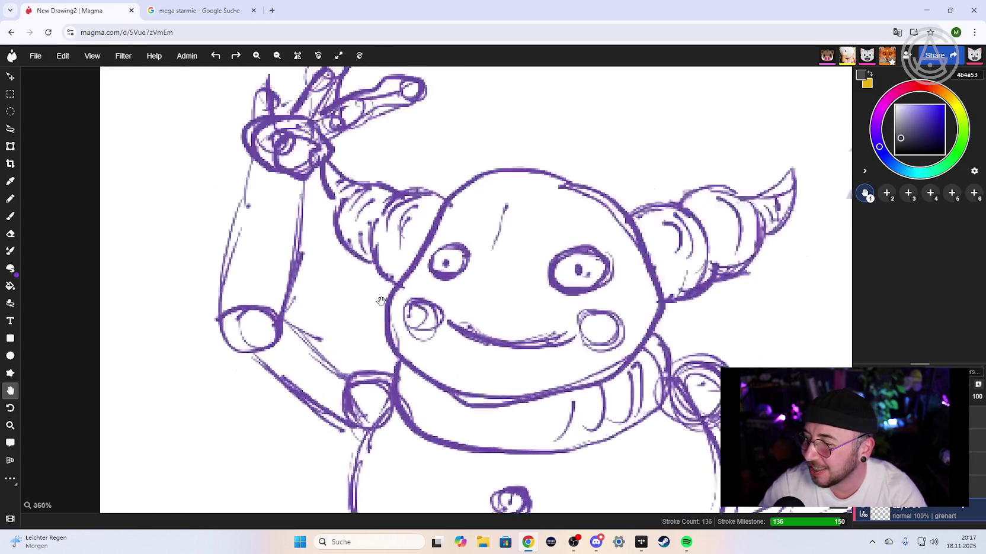
pyautogui.keyDown('ctrl'); pyautogui.scroll(2, 441, 290); pyautogui.keyUp('ctrl')
pyautogui.keyDown('ctrl'); pyautogui.scroll(1, 441, 290); pyautogui.keyUp('ctrl')
pyautogui.moveTo(441, 290)
pyautogui.mouseDown()
pyautogui.moveTo(221, 305)
pyautogui.moveTo(246, 309)
pyautogui.mouseUp()
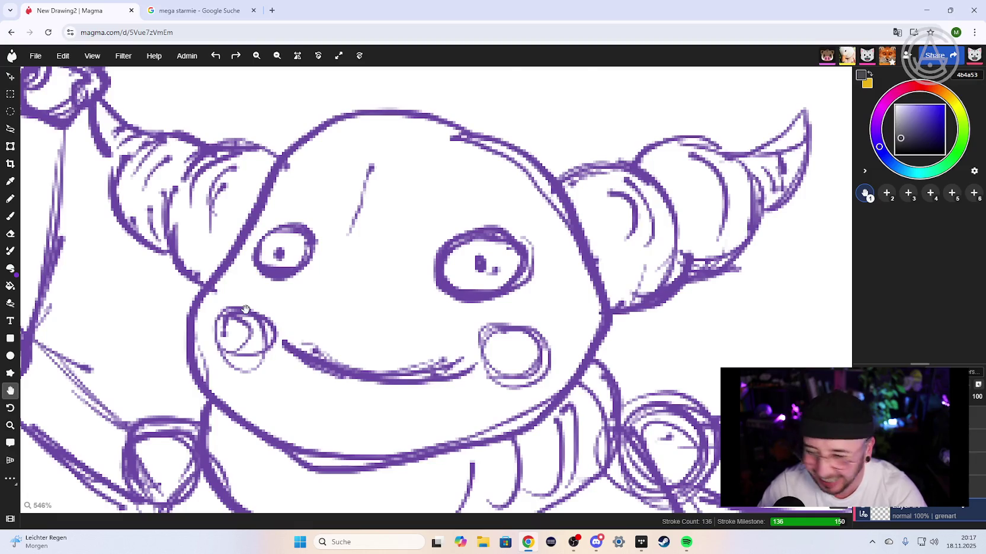
# - Zoom back out and centre the whole grey Mr. Mime sketch at about 90%
pyautogui.scroll(-5, 245, 309)
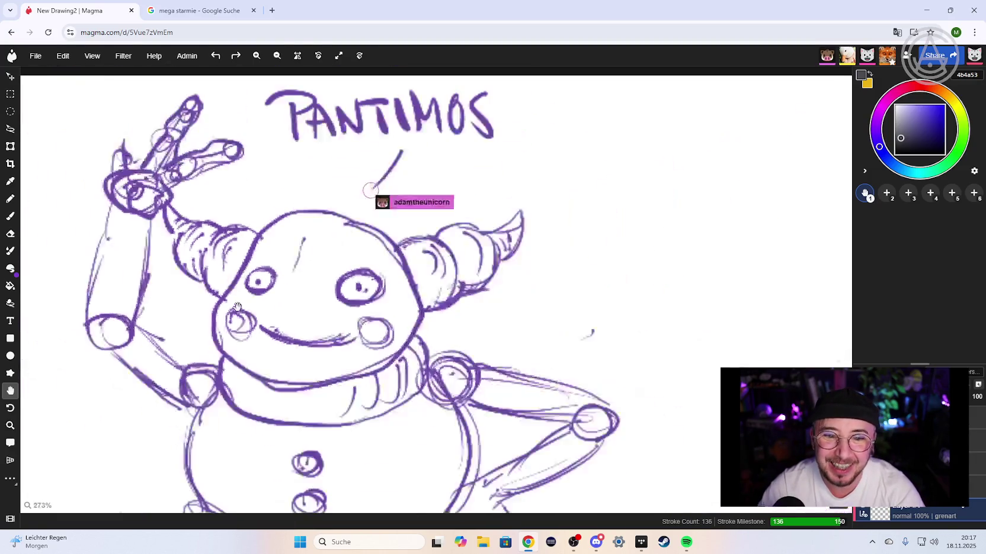
pyautogui.scroll(4, 229, 310)
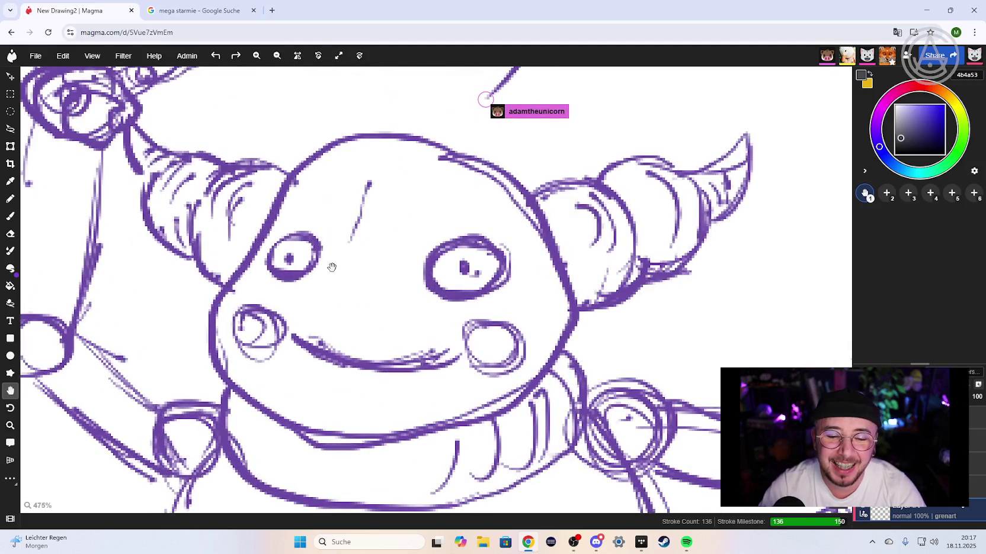
pyautogui.scroll(-1, 332, 267)
pyautogui.scroll(-3, 335, 267)
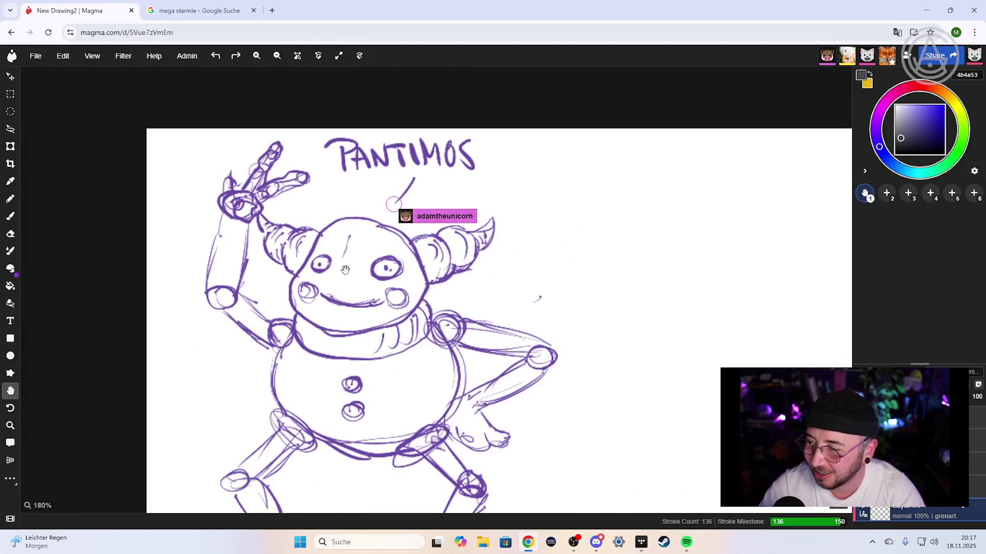
pyautogui.scroll(-2, 345, 270)
pyautogui.scroll(-3, 617, 312)
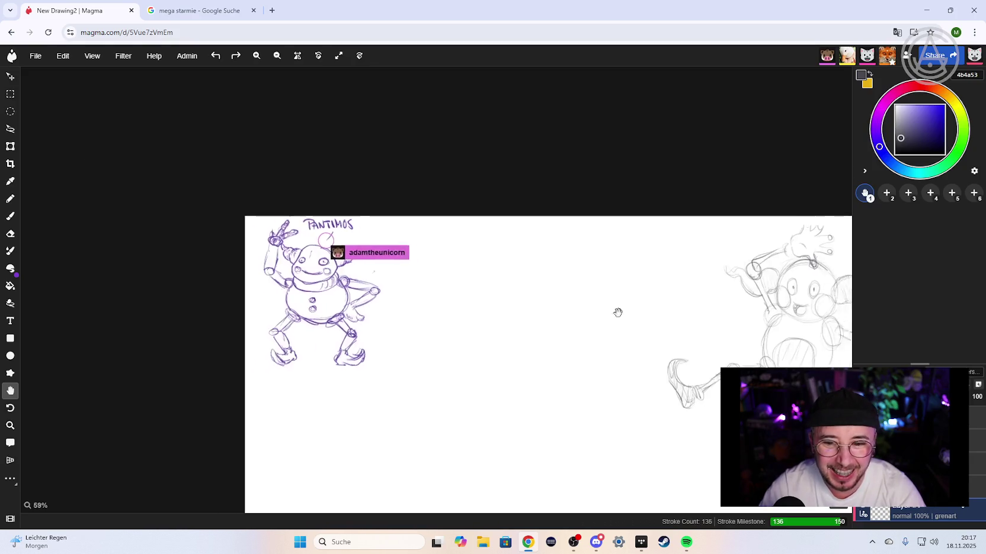
pyautogui.moveTo(618, 313); pyautogui.dragTo(280, 260)
pyautogui.scroll(2, 358, 290)
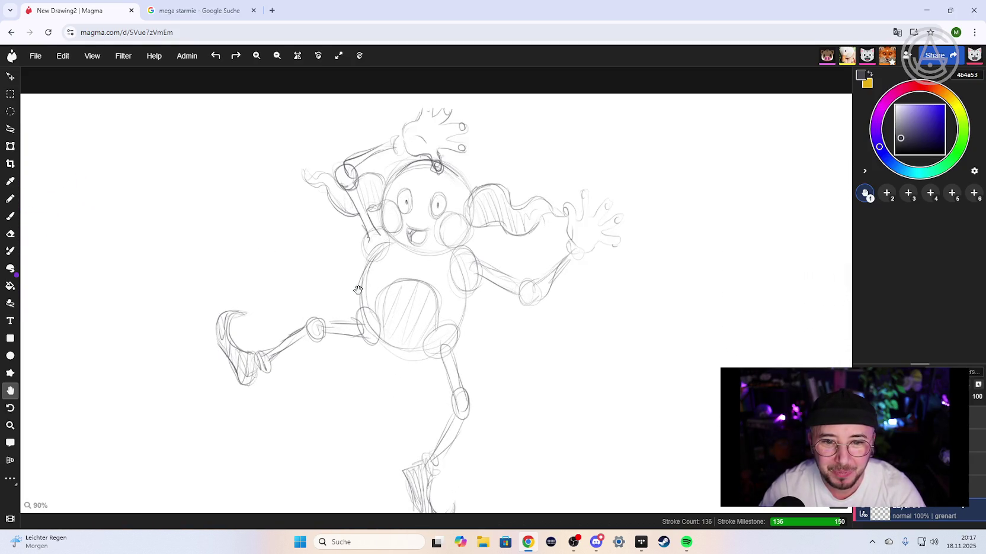
pyautogui.scroll(-1, 359, 289)
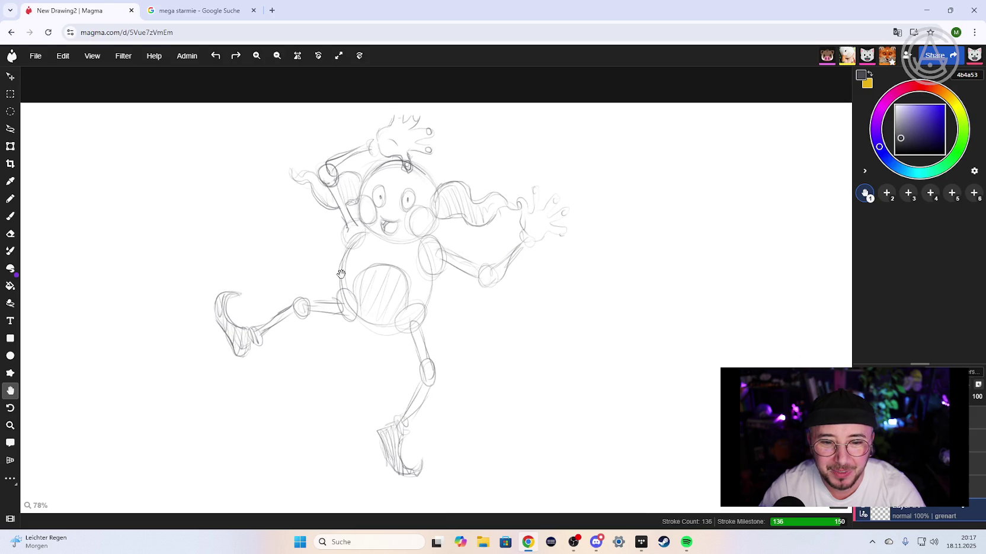
pyautogui.scroll(1, 341, 274)
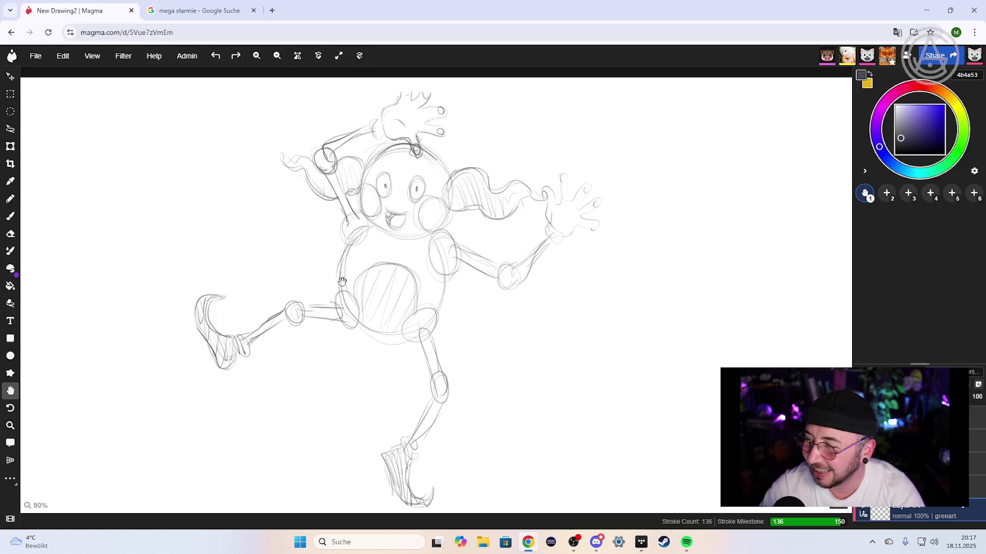
# - Replace the Mega Starmie image search with a Google Images search for 'pantimos'
pyautogui.click(204, 10)
pyautogui.click(283, 70)
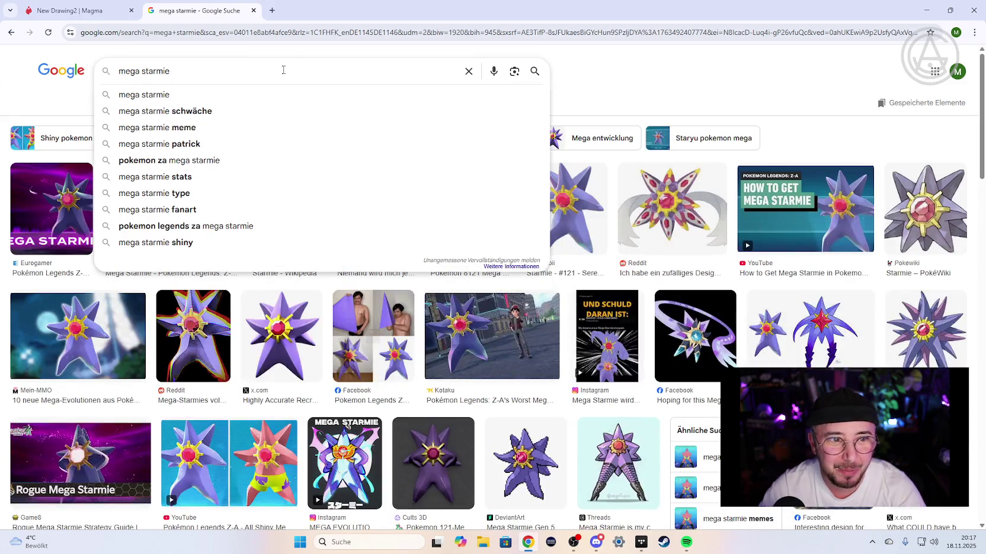
pyautogui.doubleClick(278, 69)
pyautogui.click(465, 72)
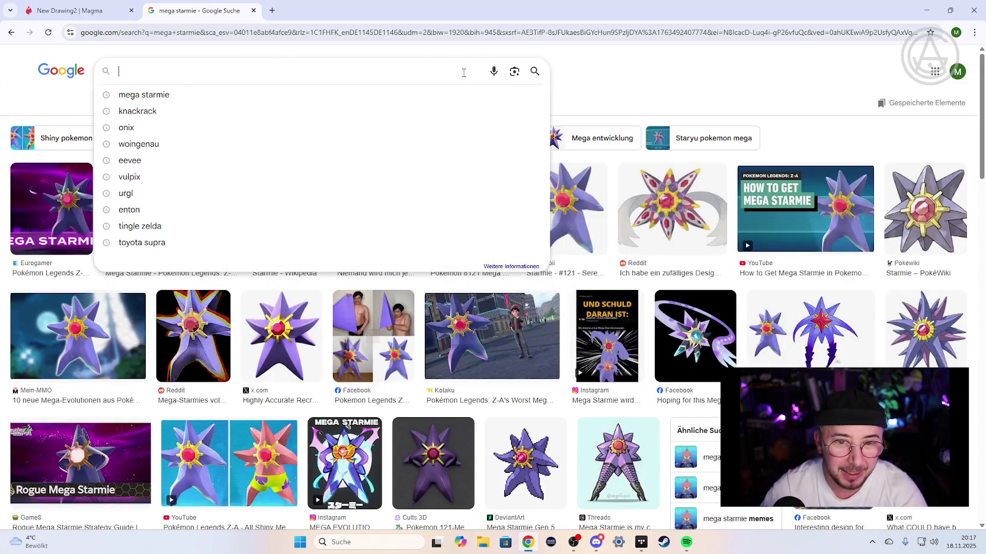
pyautogui.write('pant')
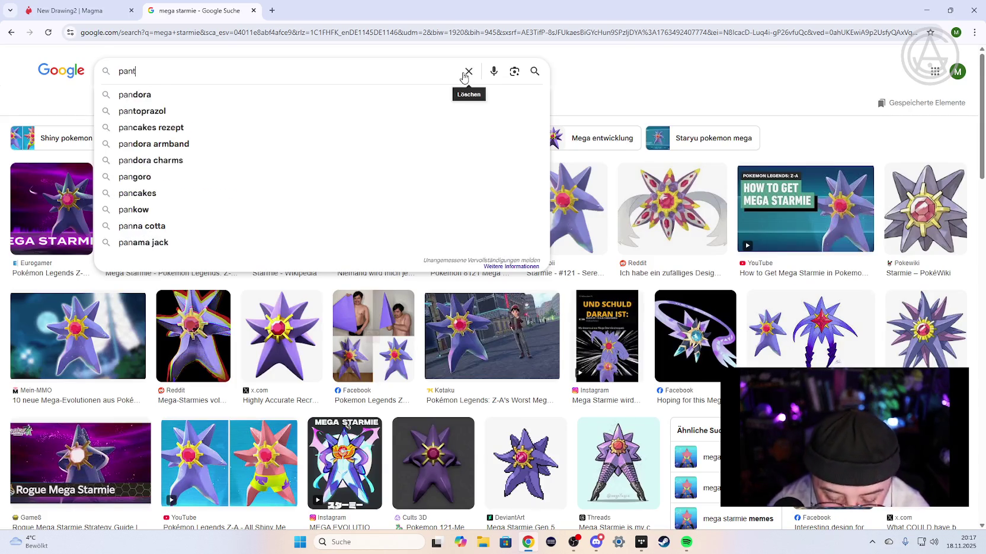
pyautogui.write('imos')
pyautogui.press('Return')
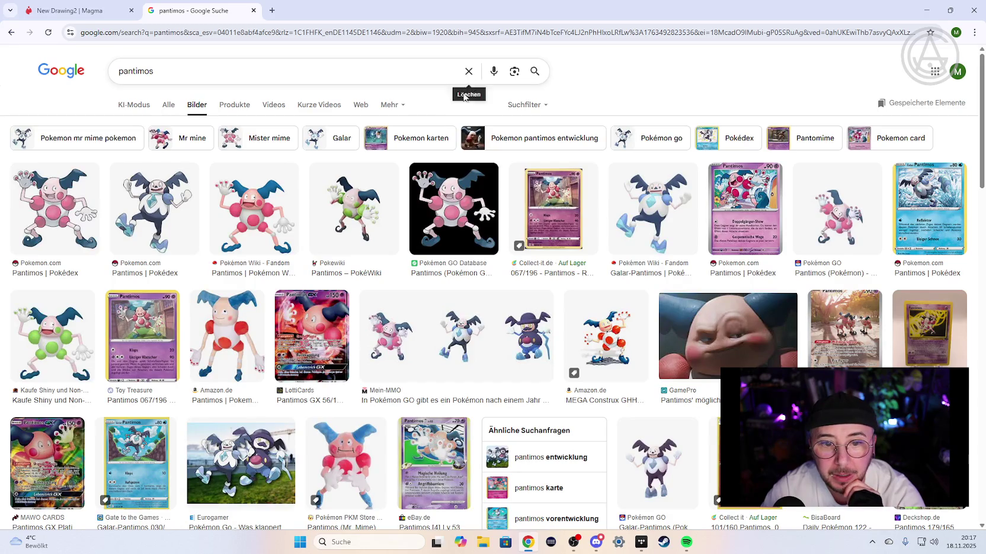
# - Preview the Pokémon GO Database Pantimos picture and briefly visit its source page
pyautogui.click(457, 212)
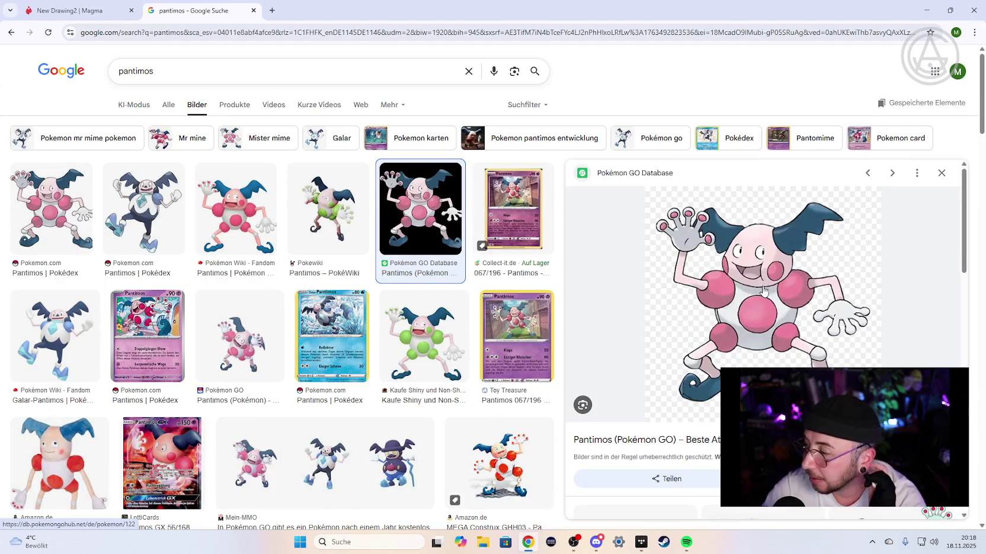
pyautogui.click(760, 250)
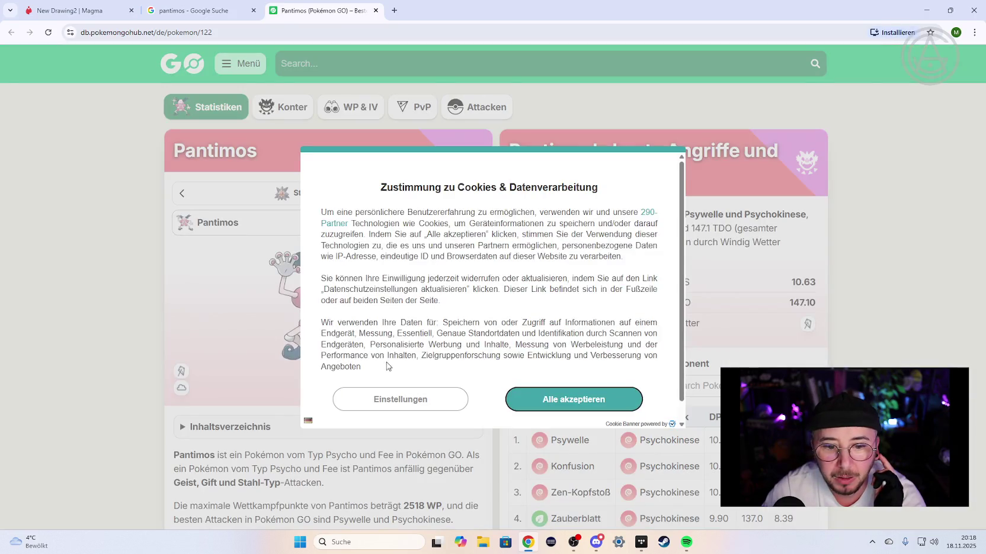
pyautogui.click(536, 401)
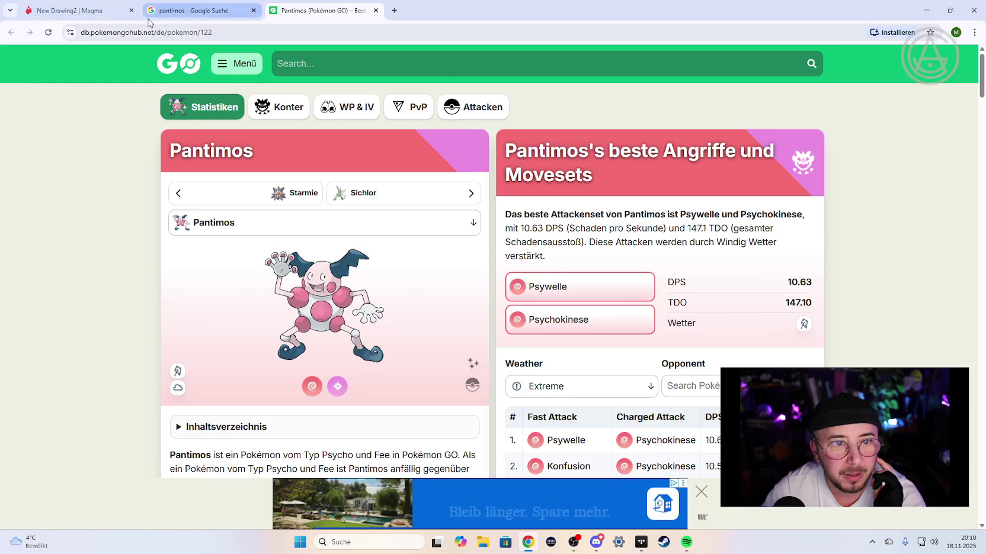
pyautogui.click(375, 11)
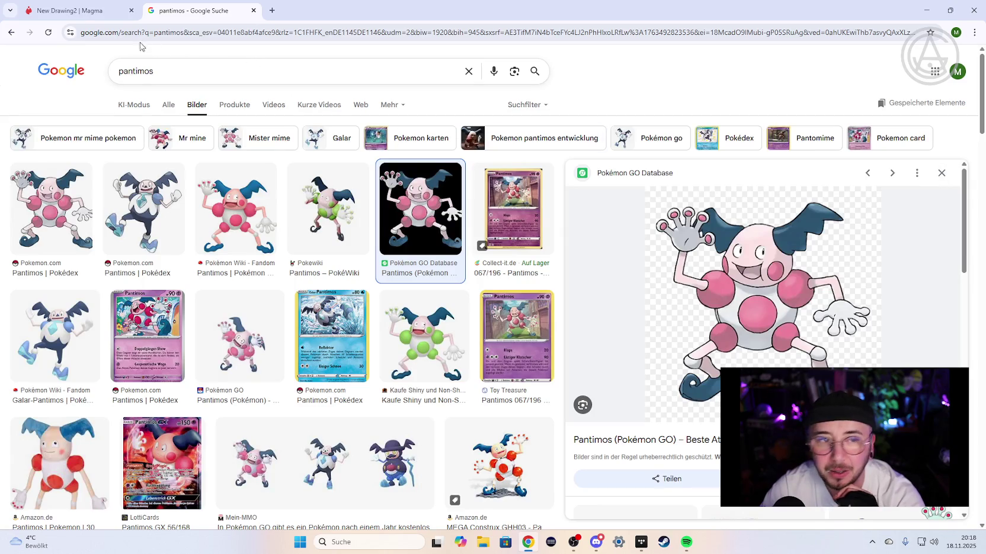
# - Return to Magma and zoom out to 34% to survey all collaborators' sketches
pyautogui.click(95, 10)
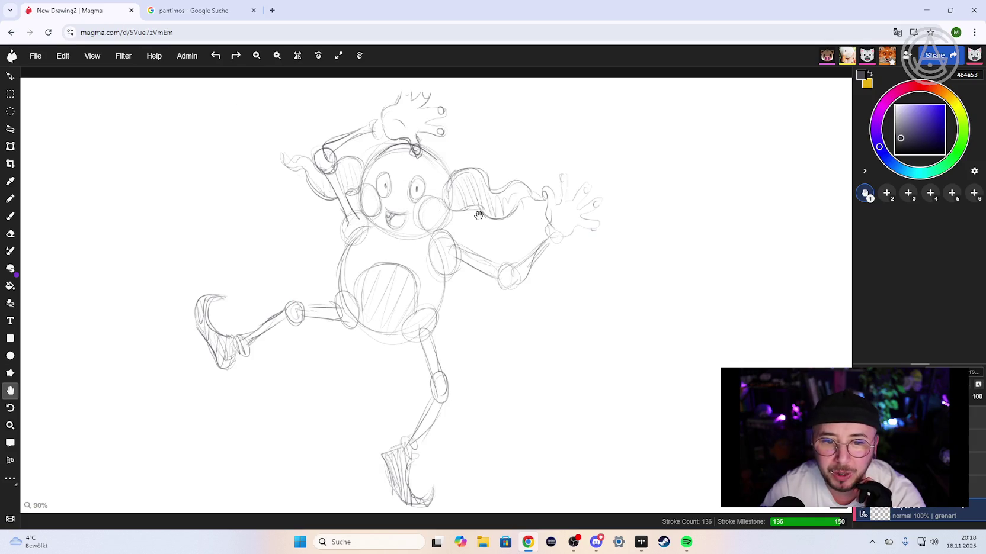
pyautogui.scroll(-5, 483, 219)
pyautogui.moveTo(505, 275)
pyautogui.mouseDown()
pyautogui.moveTo(479, 226)
pyautogui.moveTo(465, 228)
pyautogui.mouseUp()
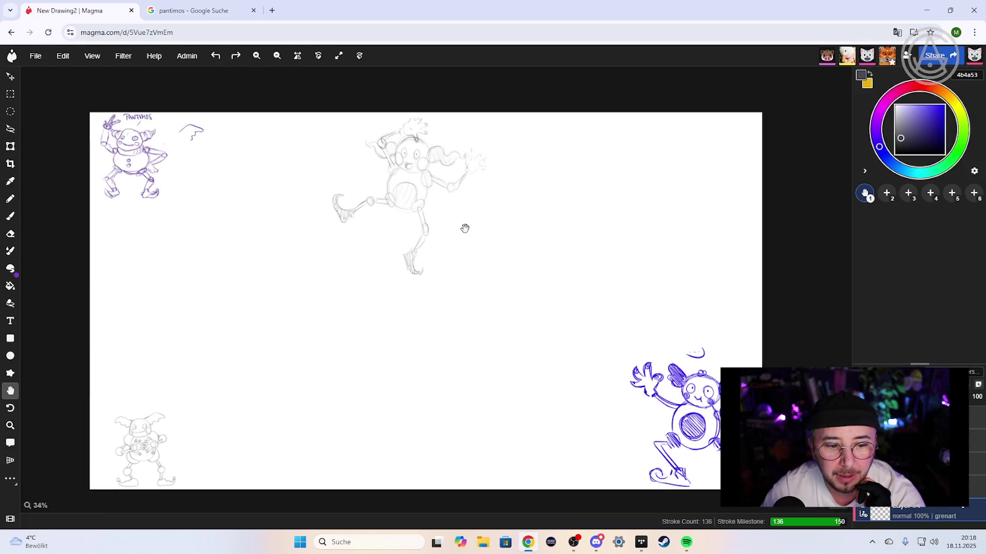
pyautogui.moveTo(510, 271)
pyautogui.mouseDown()
pyautogui.moveTo(512, 262)
pyautogui.moveTo(541, 270)
pyautogui.mouseUp()
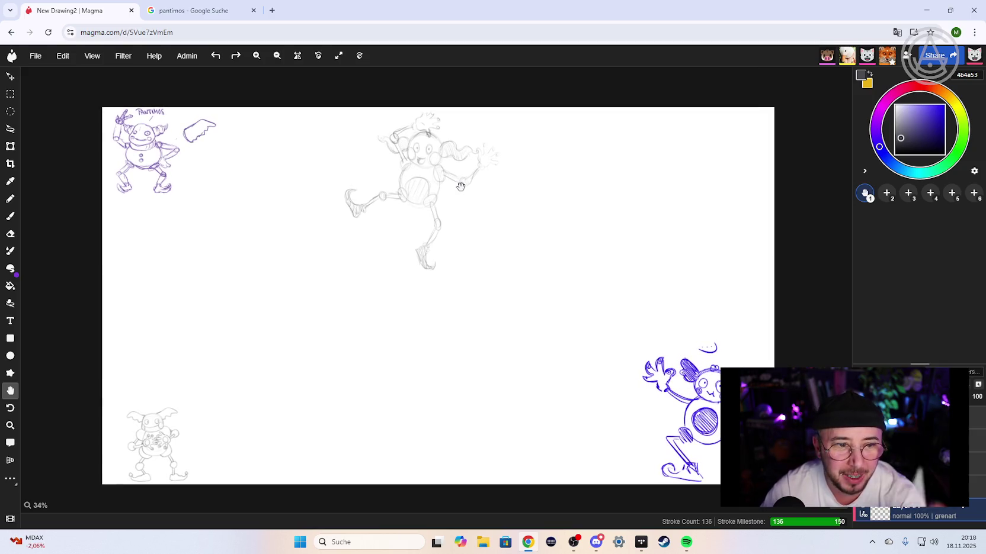
# - Compare the canvas with the Pantimos reference images, ending on the Magma canvas
pyautogui.click(195, 10)
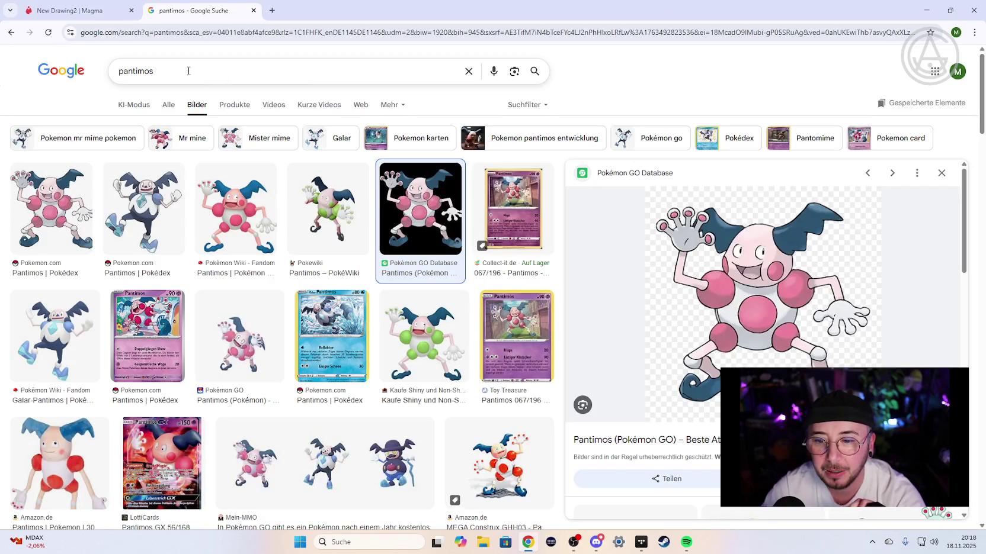
pyautogui.click(77, 11)
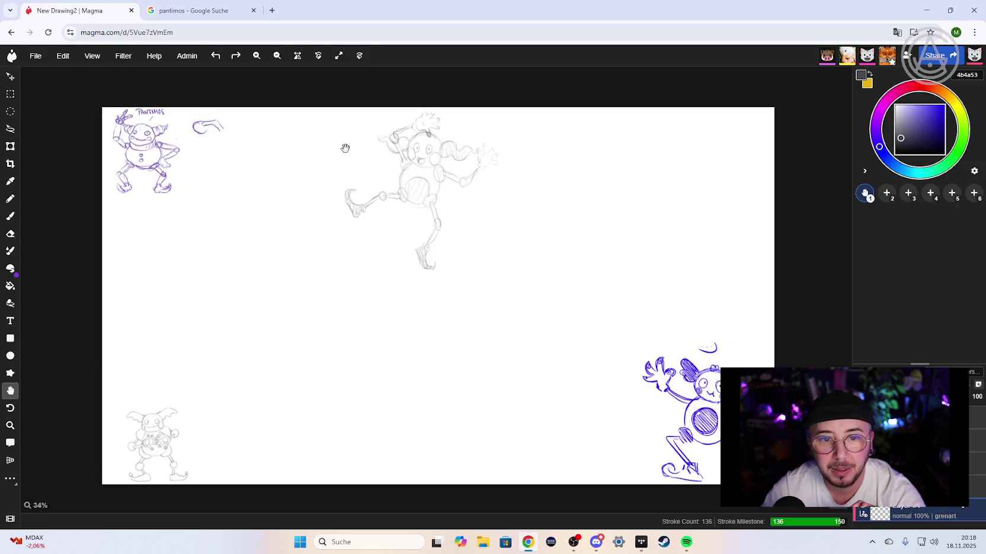
pyautogui.click(202, 12)
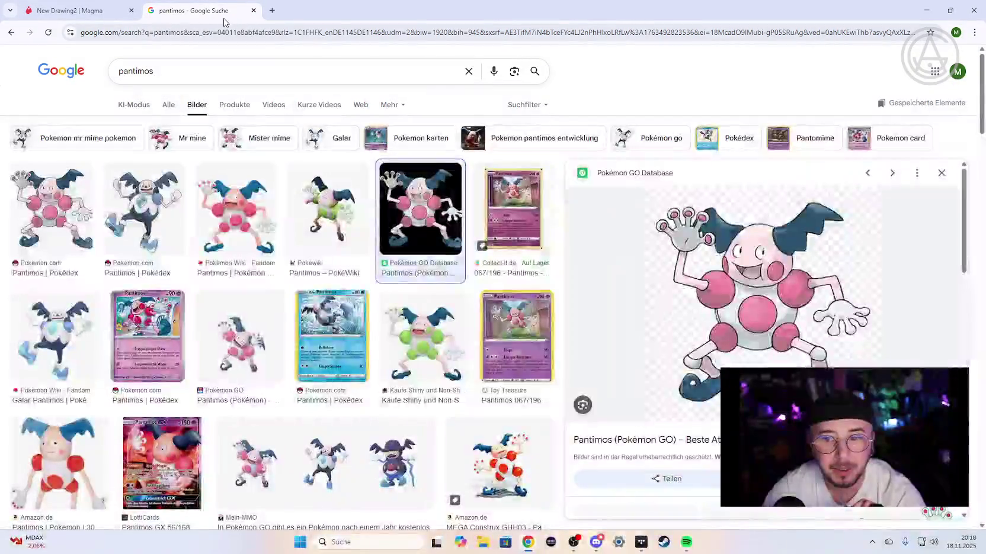
pyautogui.click(37, 17)
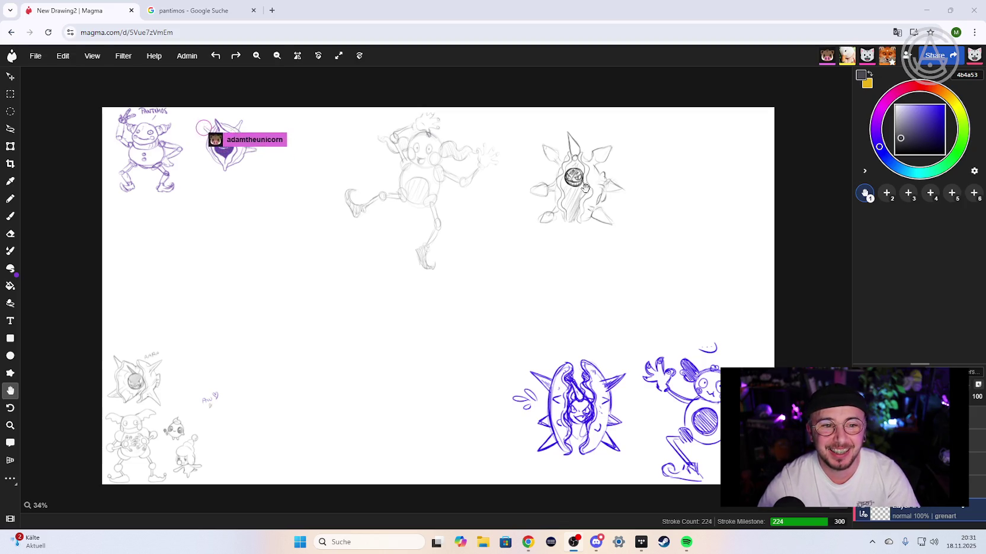
pyautogui.moveTo(332, 256); pyautogui.dragTo(383, 249)
pyautogui.scroll(8, 379, 252)
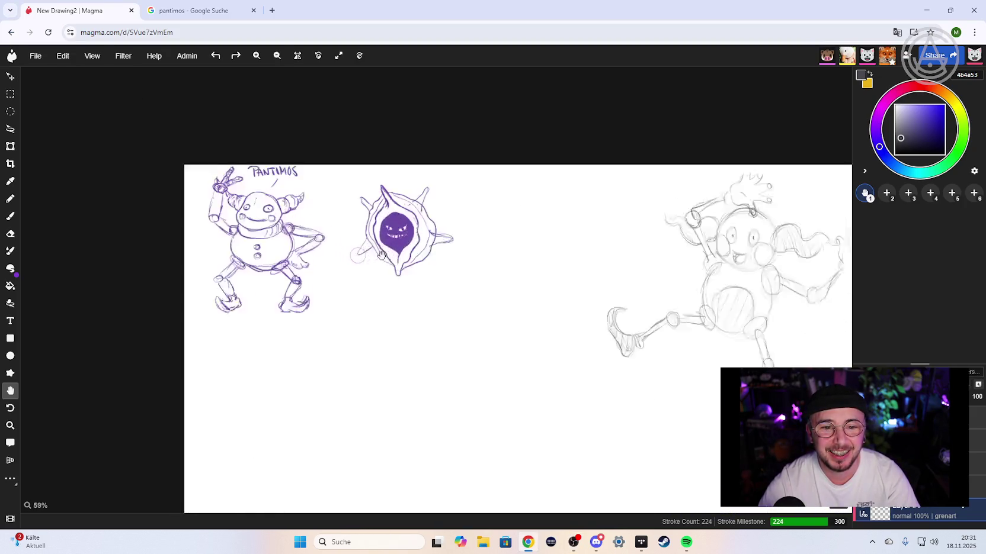
pyautogui.moveTo(366, 203); pyautogui.dragTo(356, 271)
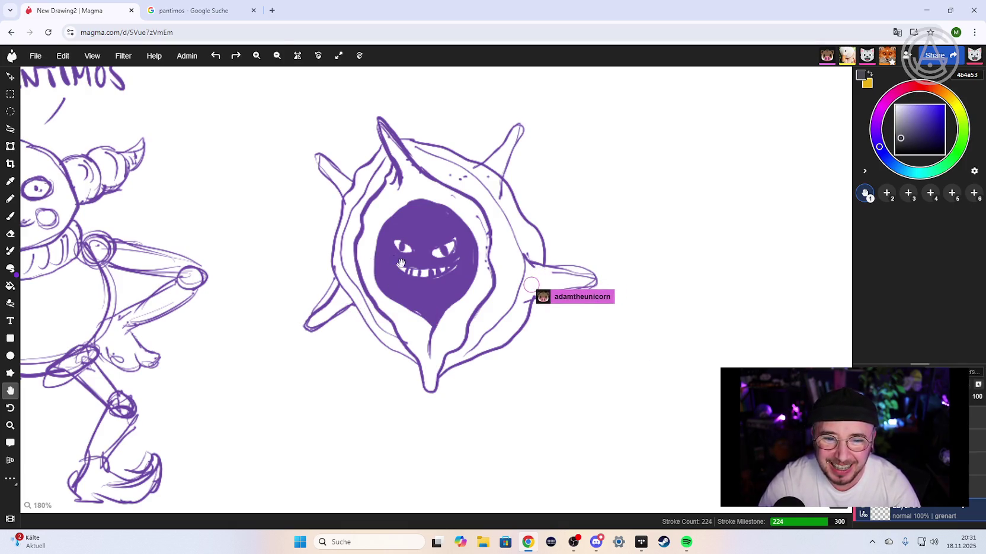
pyautogui.scroll(1, 403, 263)
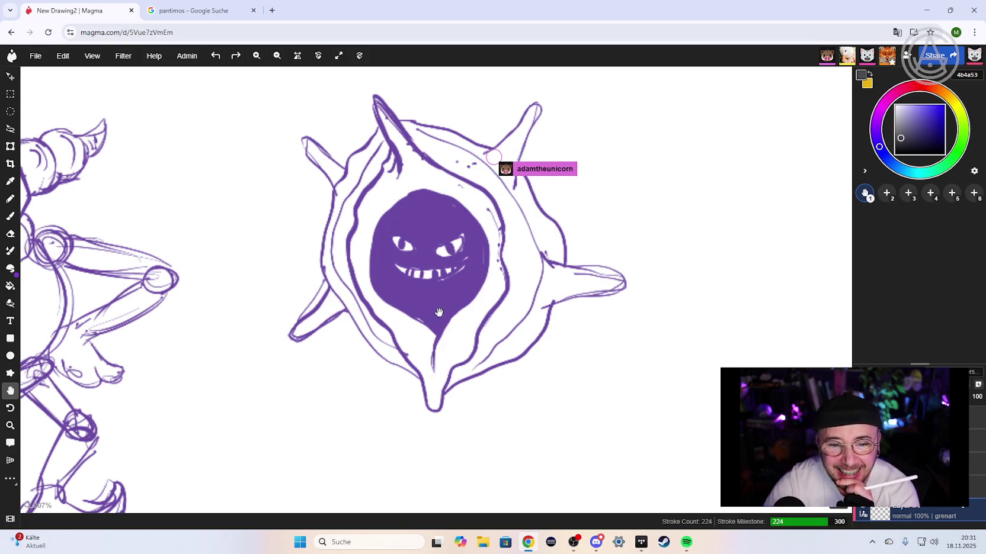
pyautogui.scroll(-5, 439, 302)
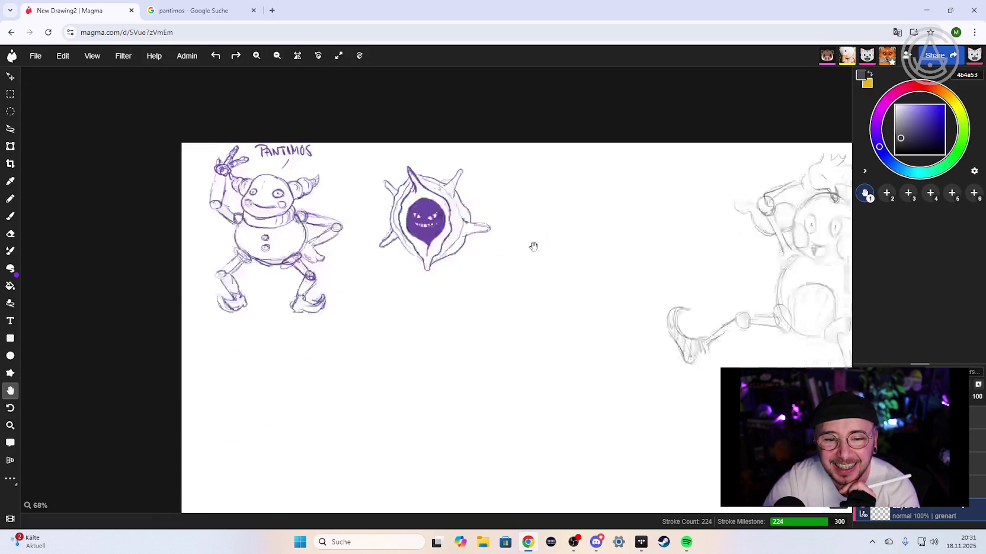
pyautogui.scroll(-5, 533, 246)
pyautogui.scroll(-3, 515, 306)
pyautogui.moveTo(385, 298); pyautogui.dragTo(539, 254)
pyautogui.scroll(3, 509, 272)
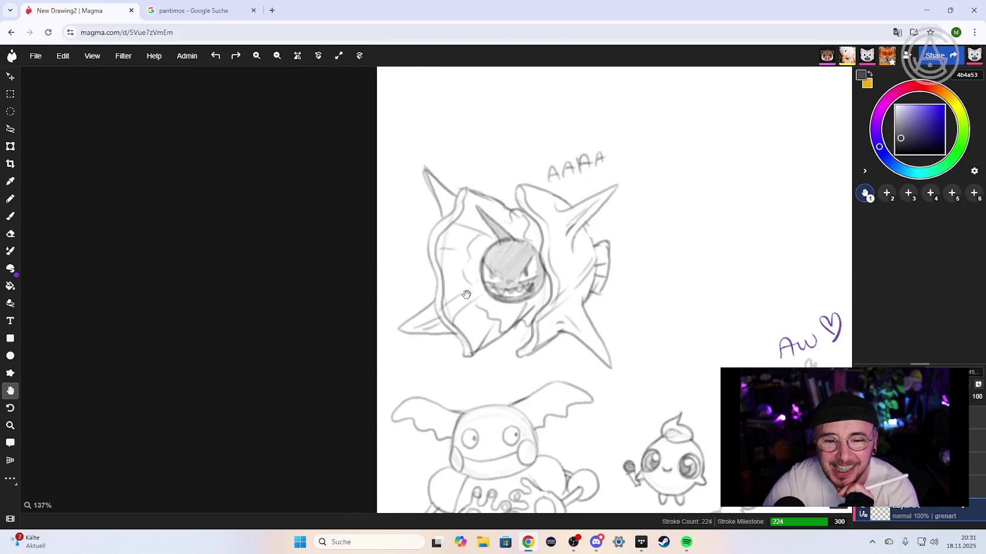
pyautogui.scroll(3, 507, 273)
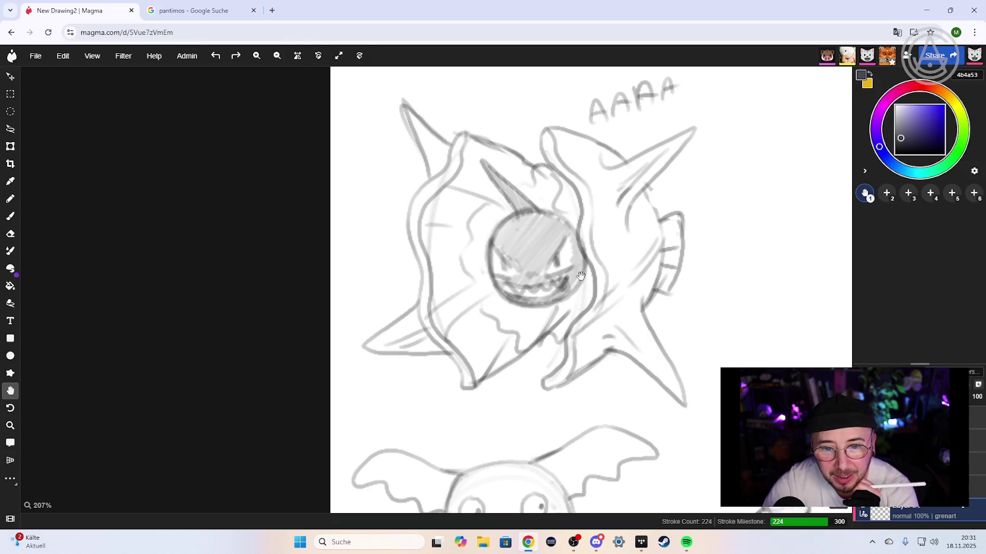
pyautogui.scroll(-3, 582, 289)
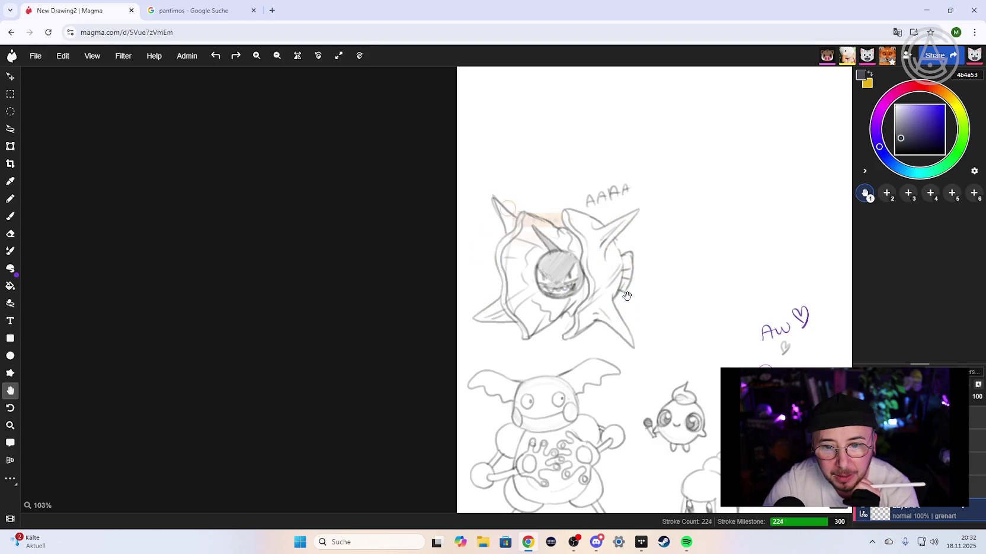
pyautogui.scroll(-2, 627, 295)
pyautogui.moveTo(733, 308); pyautogui.dragTo(594, 251)
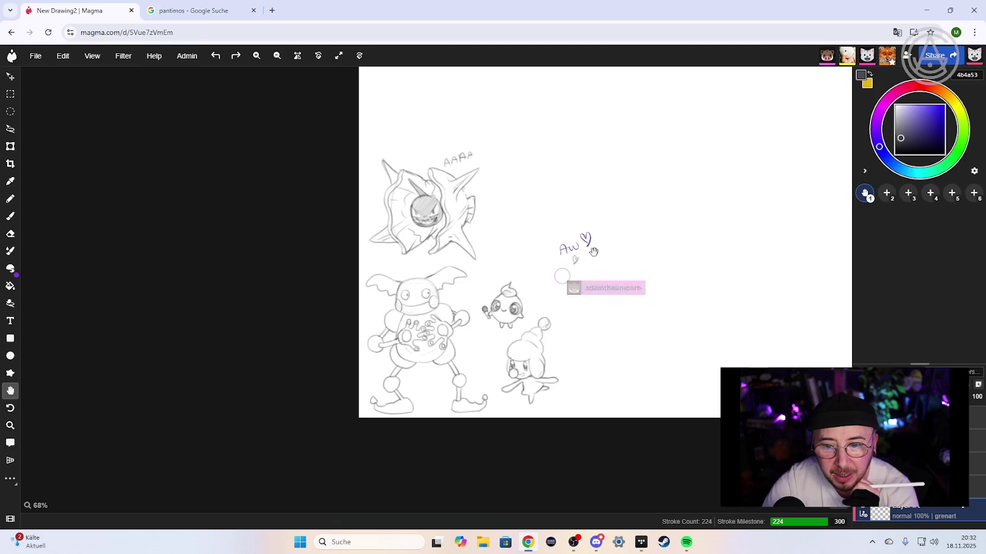
pyautogui.scroll(-2, 594, 252)
pyautogui.moveTo(713, 295)
pyautogui.mouseDown()
pyautogui.moveTo(586, 305)
pyautogui.moveTo(658, 293)
pyautogui.moveTo(383, 296)
pyautogui.mouseUp()
pyautogui.moveTo(601, 296); pyautogui.dragTo(449, 297)
pyautogui.scroll(3, 448, 296)
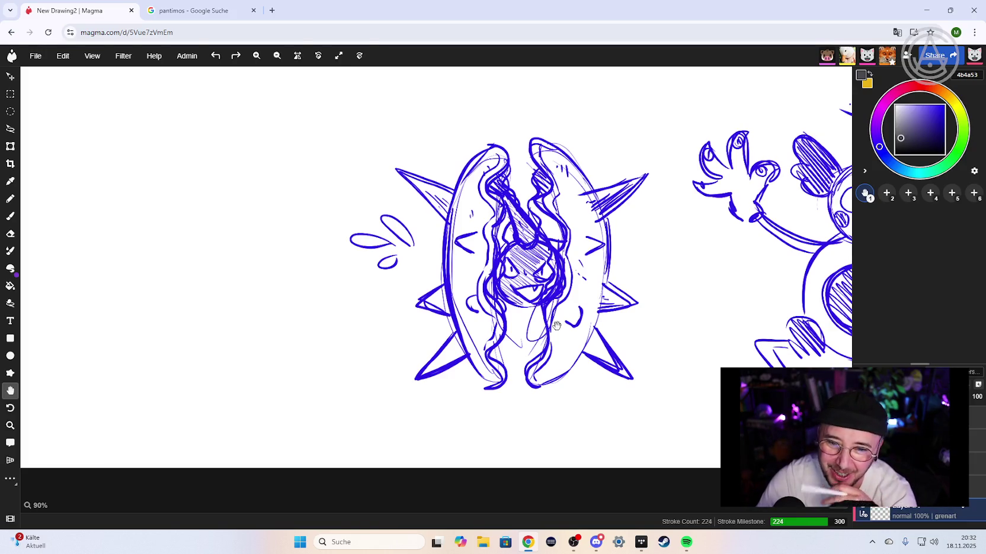
pyautogui.scroll(-3, 536, 330)
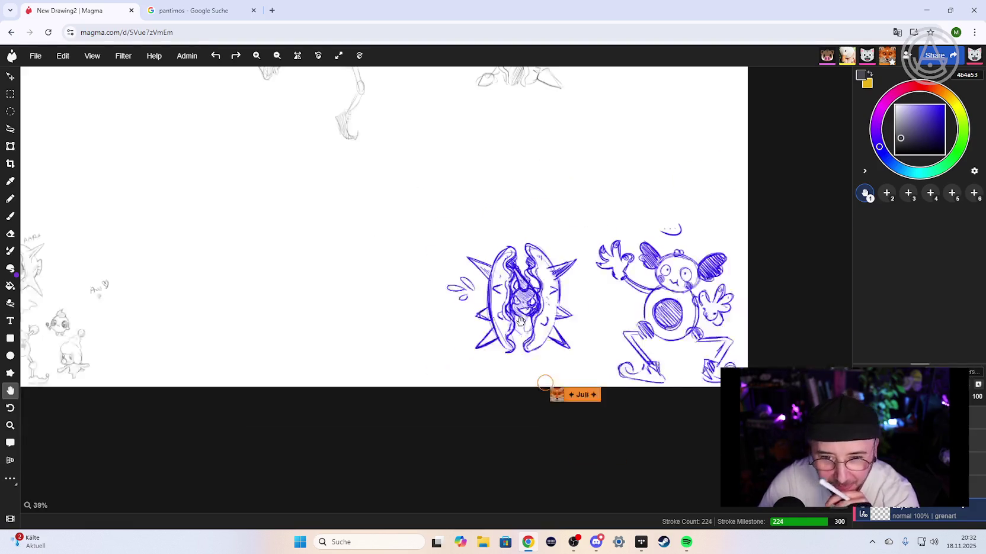
pyautogui.scroll(-3, 537, 302)
pyautogui.scroll(3, 539, 294)
pyautogui.scroll(2, 560, 295)
pyautogui.scroll(1, 564, 296)
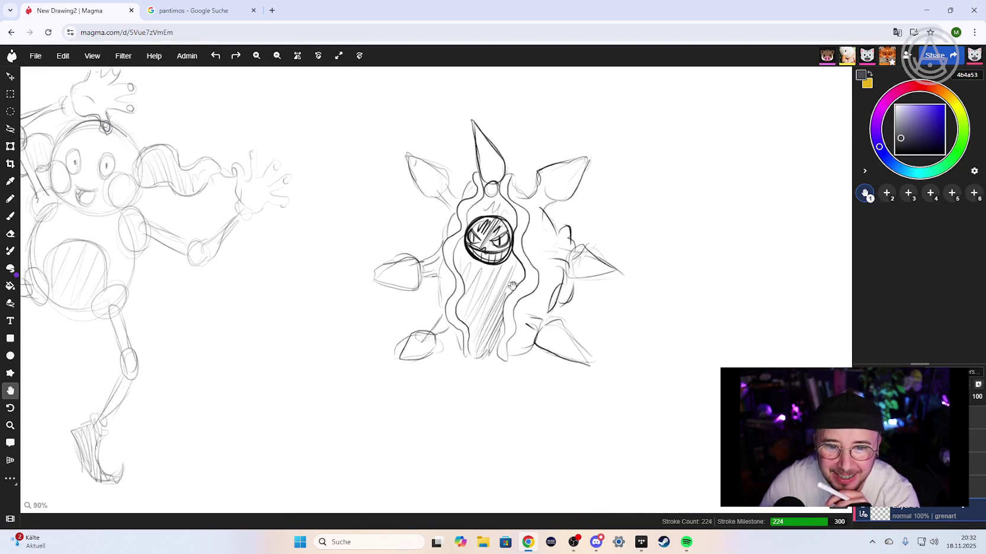
pyautogui.scroll(2, 478, 264)
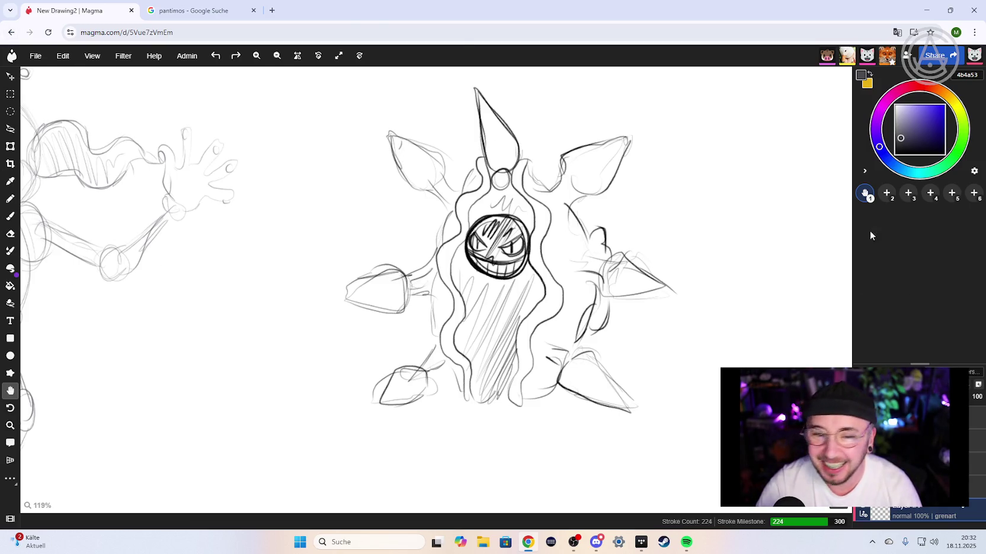
# - Search Google Images for 'austos' in place of 'pantimos'
pyautogui.click(175, 10)
pyautogui.click(281, 72)
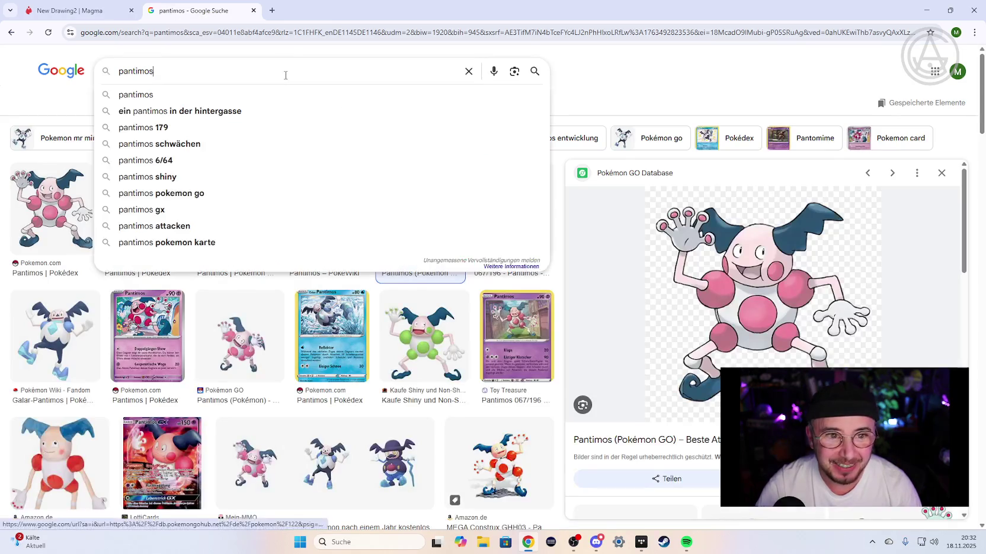
pyautogui.doubleClick(261, 81)
pyautogui.write('austo')
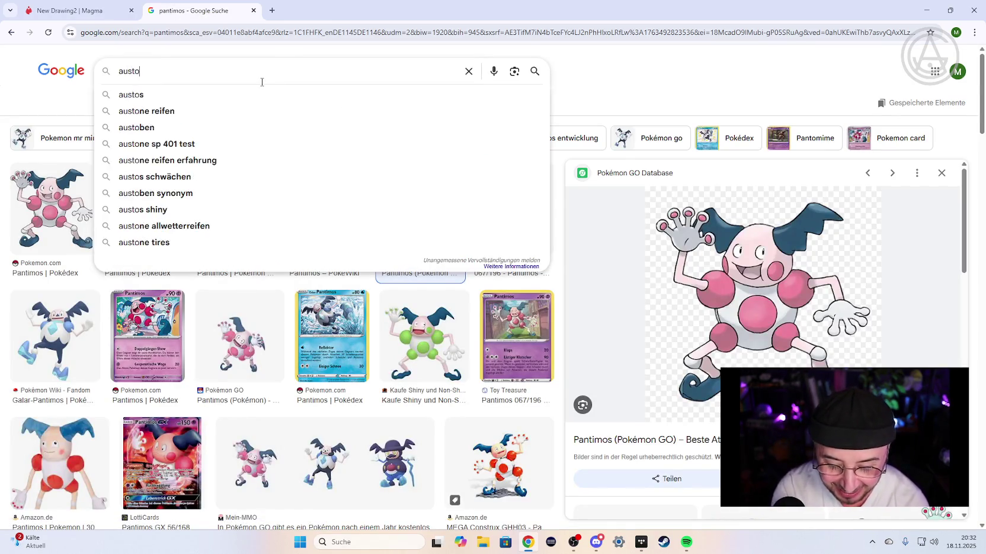
pyautogui.write('s')
pyautogui.press('Return')
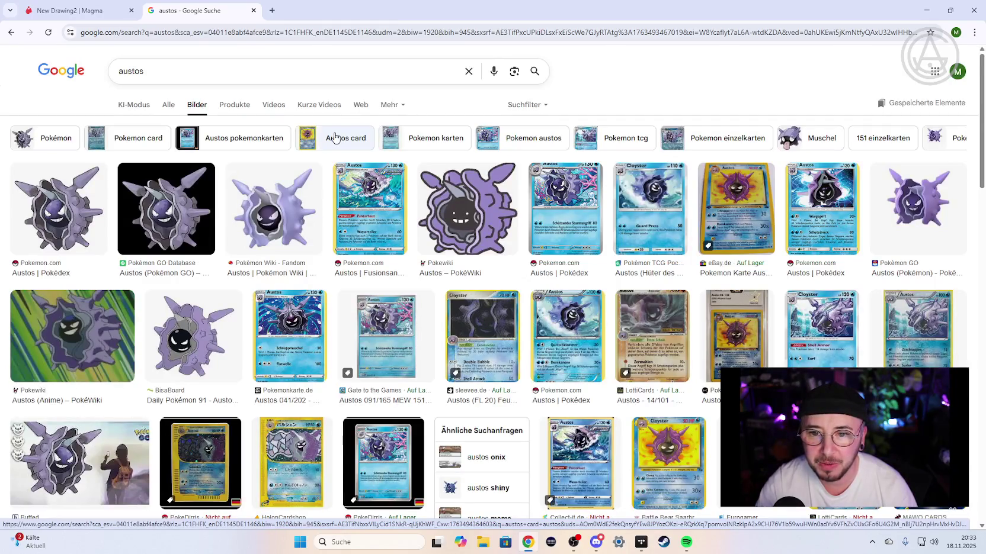
# - Return to Magma and zoom out to frame the whole page of sketches
pyautogui.click(90, 15)
pyautogui.scroll(-3, 549, 228)
pyautogui.moveTo(437, 309); pyautogui.dragTo(527, 226)
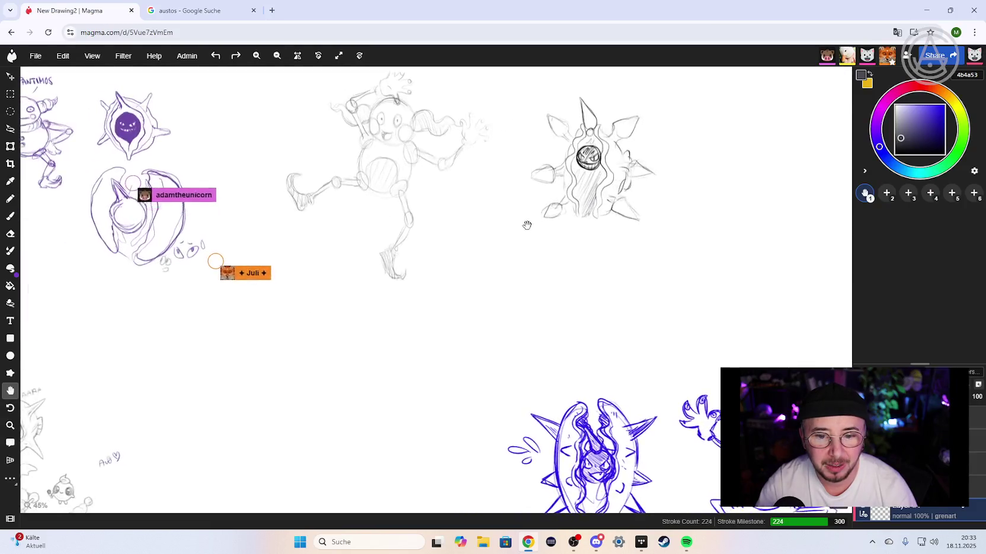
pyautogui.scroll(-3, 515, 249)
pyautogui.scroll(2, 468, 272)
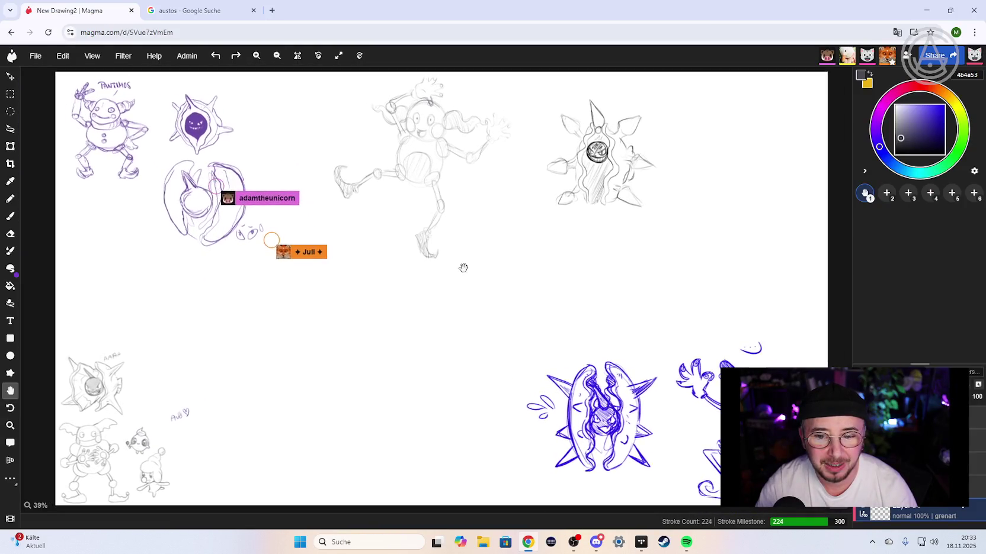
pyautogui.scroll(-1, 463, 268)
pyautogui.moveTo(438, 244)
pyautogui.mouseDown()
pyautogui.moveTo(418, 220)
pyautogui.moveTo(399, 254)
pyautogui.mouseUp()
pyautogui.scroll(1, 413, 237)
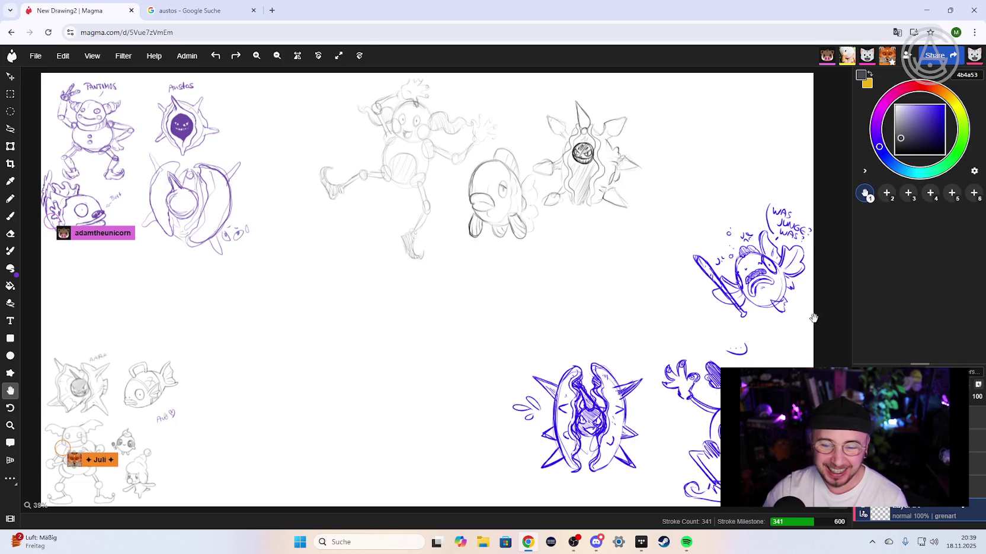
pyautogui.scroll(3, 632, 321)
pyautogui.scroll(2, 631, 321)
pyautogui.scroll(2, 632, 321)
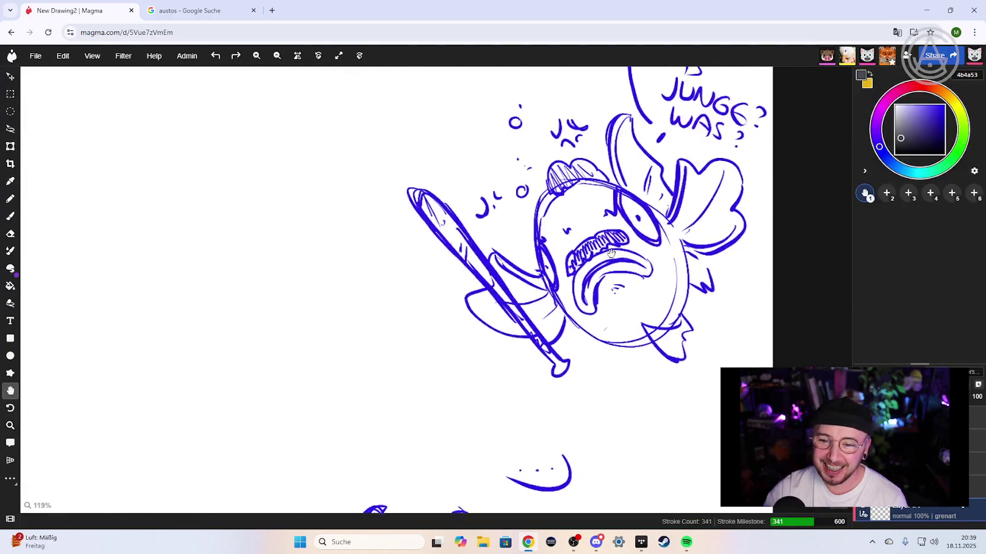
pyautogui.scroll(-2, 592, 339)
pyautogui.moveTo(572, 321); pyautogui.dragTo(486, 282)
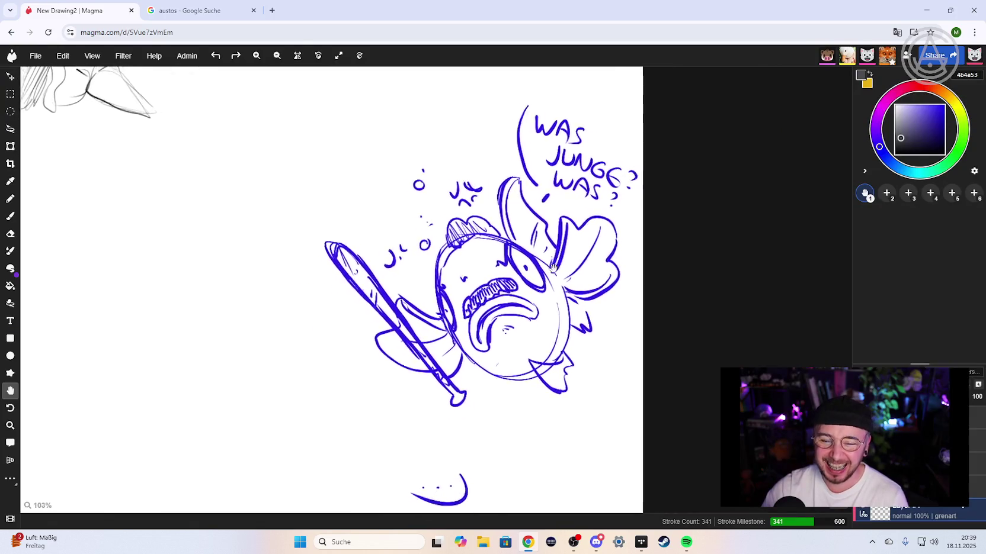
pyautogui.scroll(2, 486, 282)
pyautogui.scroll(1, 472, 290)
pyautogui.scroll(-1, 472, 289)
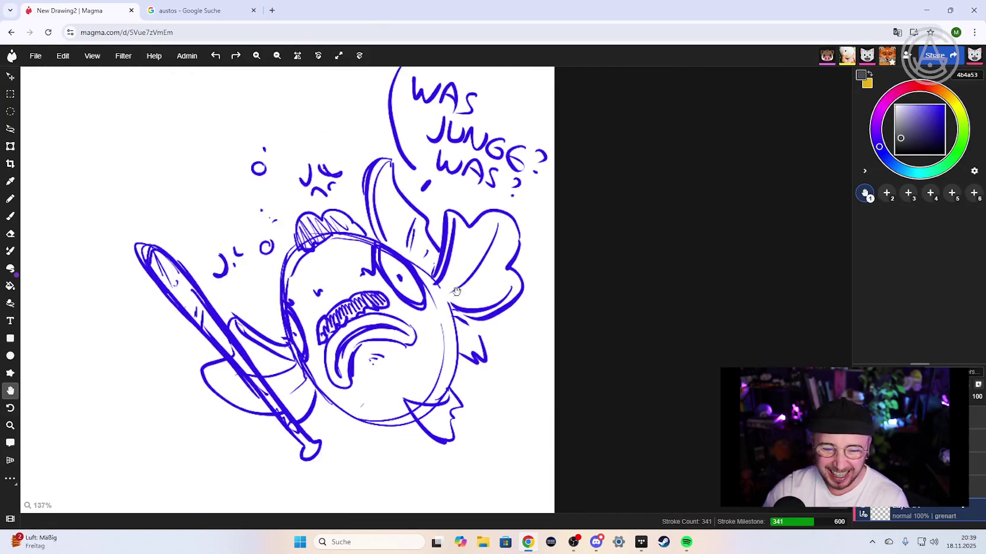
pyautogui.moveTo(468, 264); pyautogui.dragTo(457, 283)
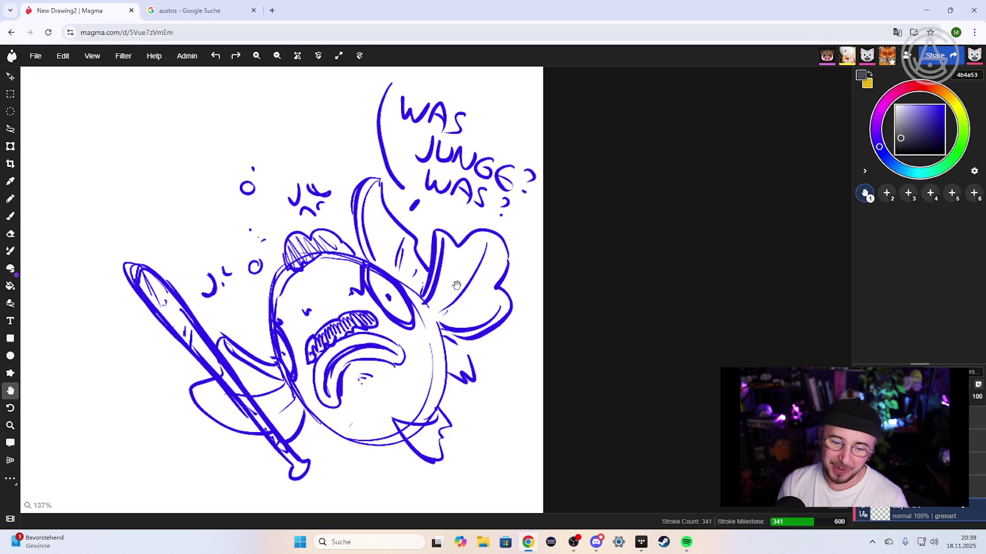
pyautogui.scroll(-3, 343, 276)
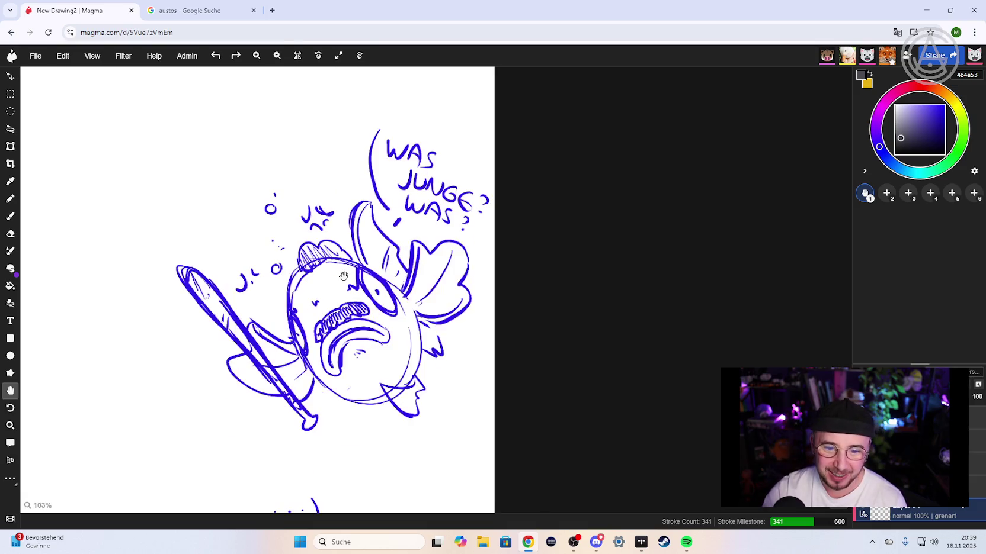
pyautogui.scroll(-3, 343, 277)
pyautogui.scroll(-2, 379, 272)
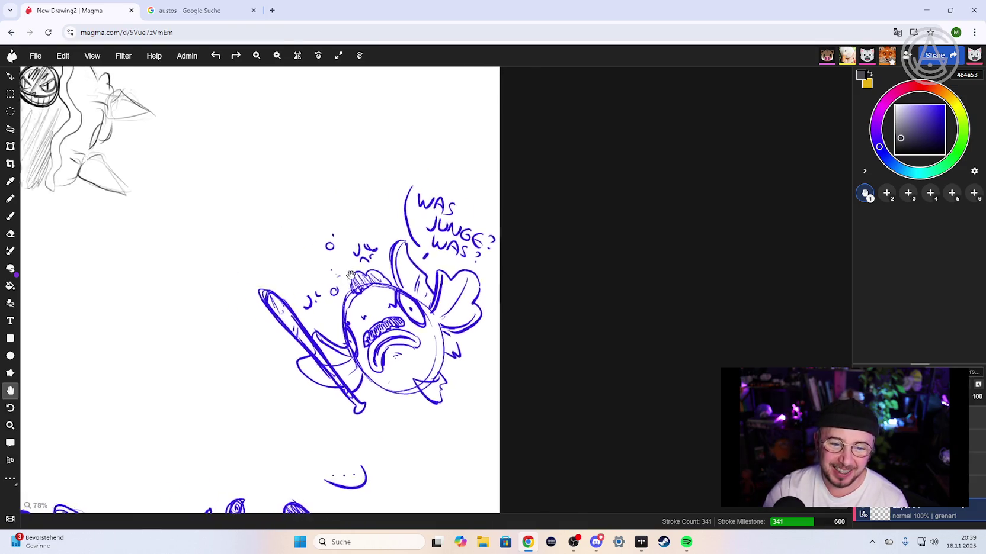
pyautogui.scroll(-2, 410, 267)
pyautogui.moveTo(364, 305); pyautogui.dragTo(571, 292)
pyautogui.scroll(3, 402, 281)
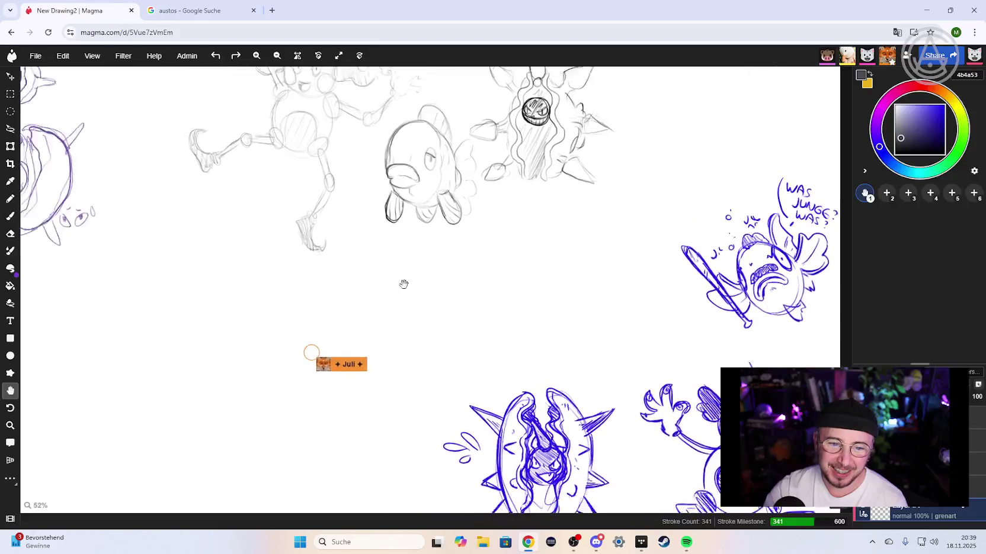
pyautogui.scroll(3, 318, 331)
pyautogui.scroll(-2, 318, 330)
pyautogui.scroll(4, 355, 297)
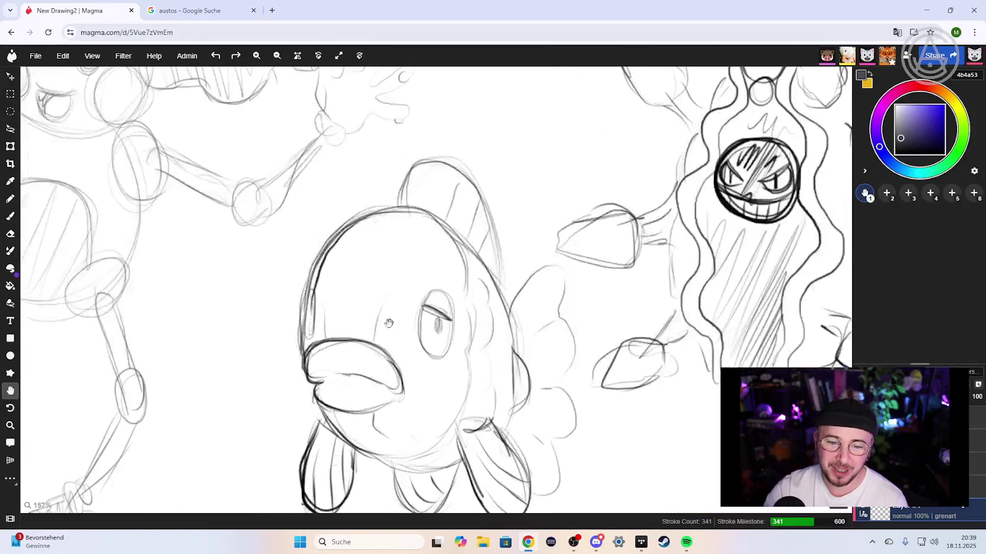
pyautogui.moveTo(394, 329); pyautogui.dragTo(378, 273)
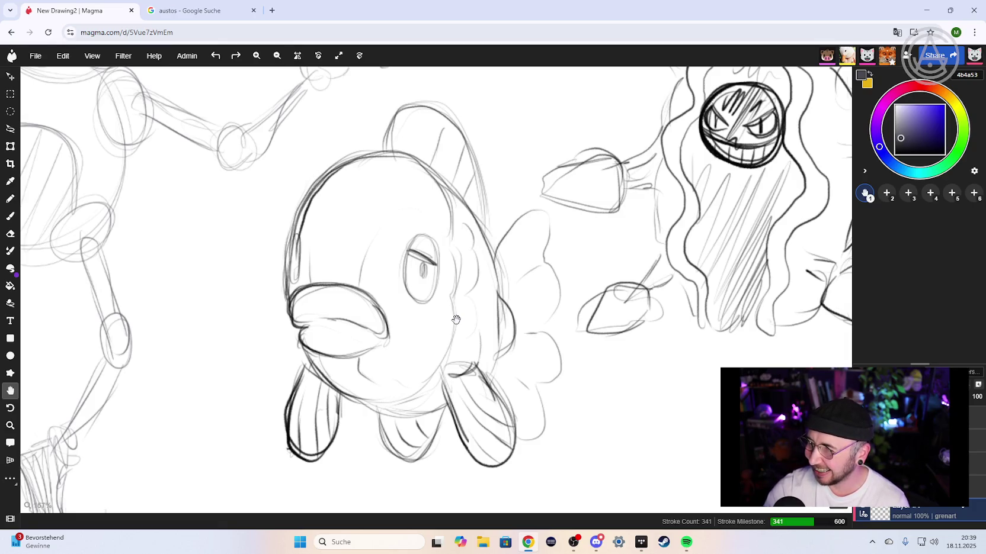
pyautogui.scroll(-3, 453, 320)
pyautogui.hscroll(-5, 379, 297)
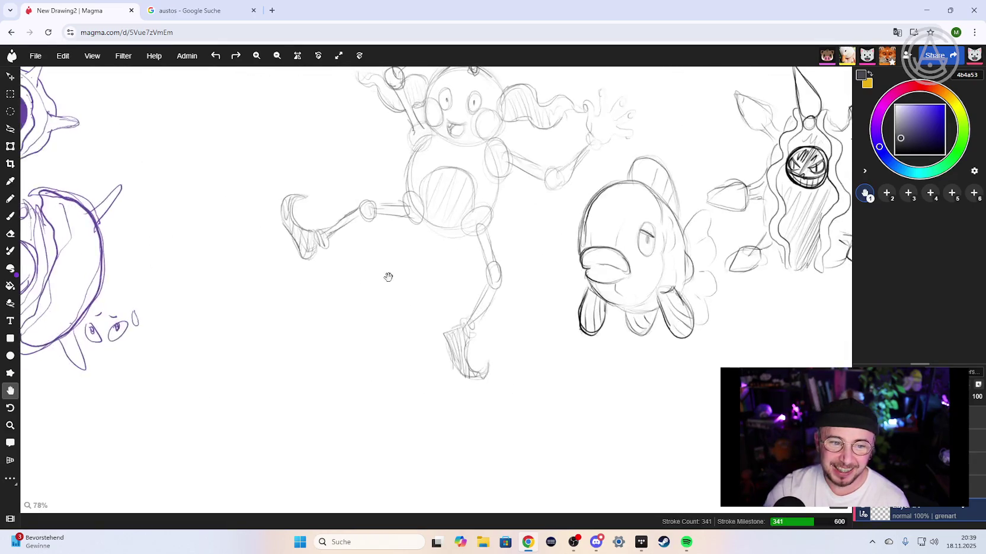
pyautogui.hscroll(-3, 388, 276)
pyautogui.hscroll(-3, 403, 272)
pyautogui.hscroll(-3, 414, 269)
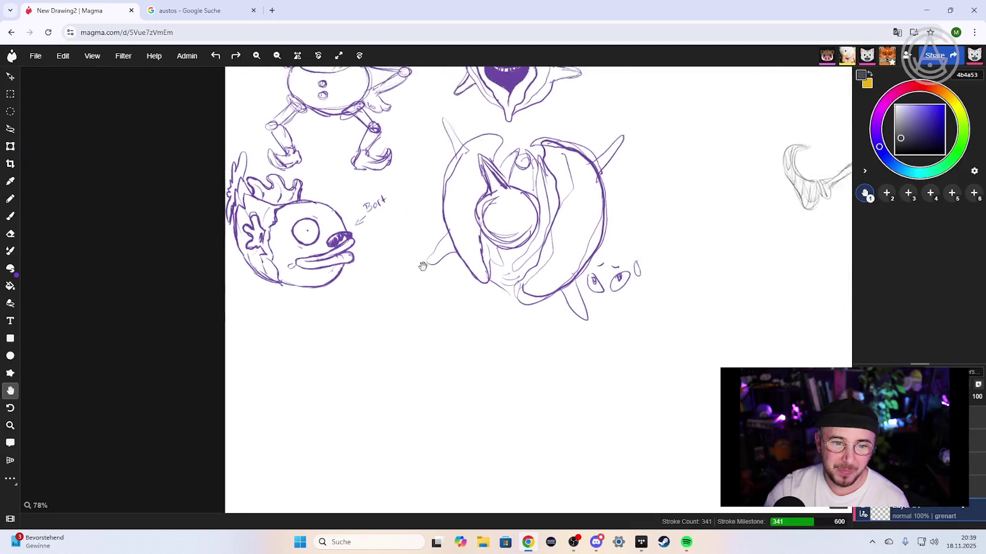
pyautogui.scroll(1, 422, 266)
pyautogui.scroll(2, 427, 285)
pyautogui.scroll(2, 433, 314)
pyautogui.scroll(2, 440, 350)
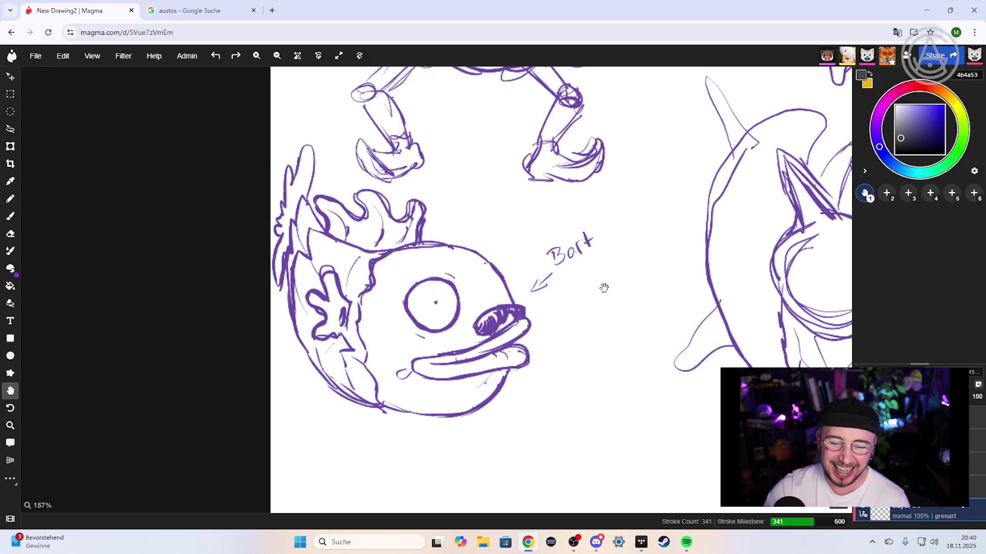
pyautogui.scroll(-2, 600, 281)
pyautogui.scroll(-3, 590, 288)
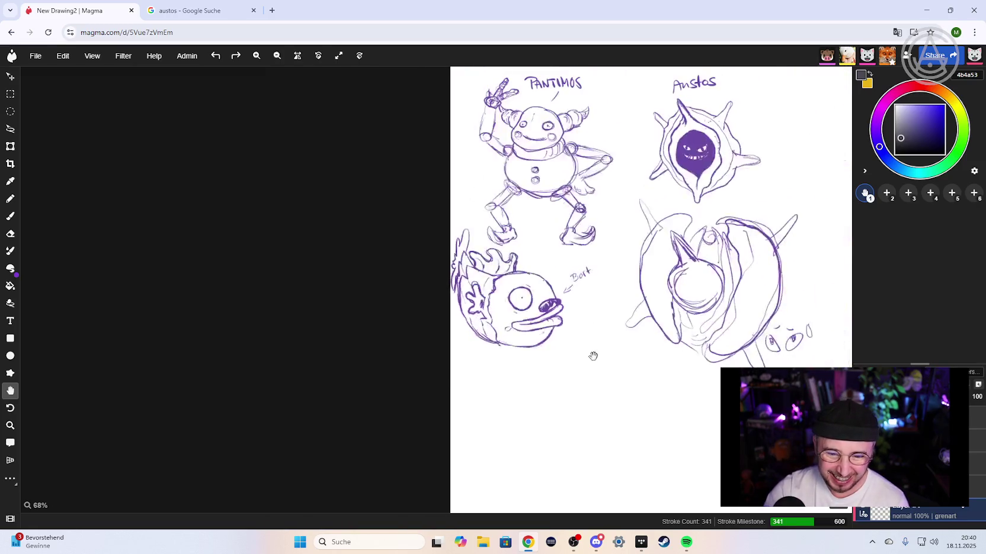
pyautogui.moveTo(592, 352); pyautogui.dragTo(528, 166)
pyautogui.scroll(2, 549, 356)
pyautogui.scroll(1, 541, 335)
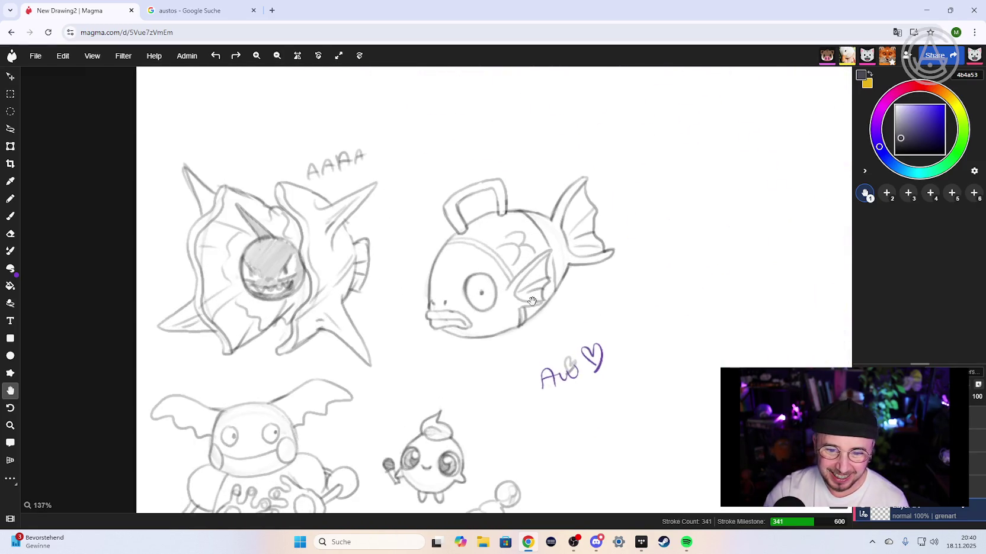
# - Zoom in on the grey Magikarp sketch, then switch to the austos image results
pyautogui.scroll(2, 524, 337)
pyautogui.scroll(1, 517, 336)
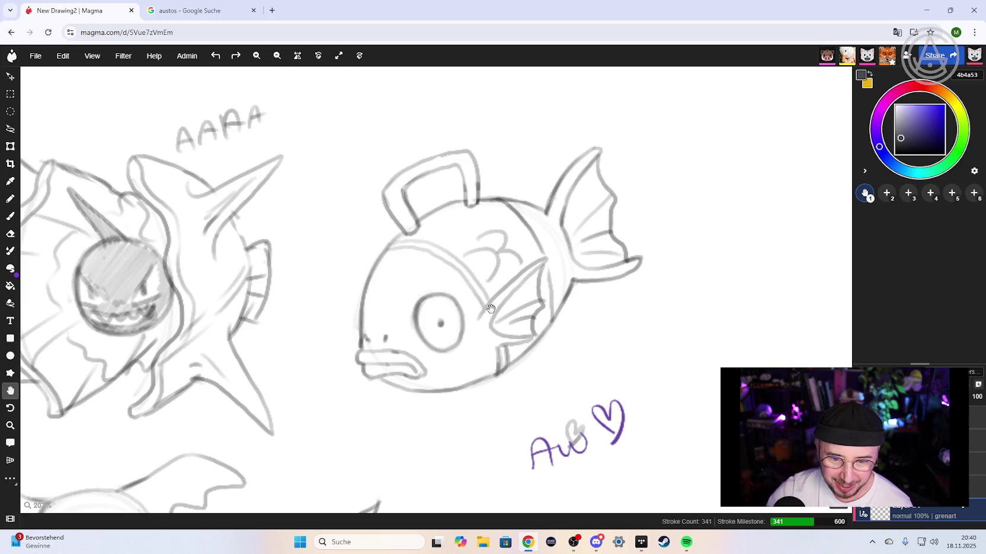
pyautogui.click(199, 11)
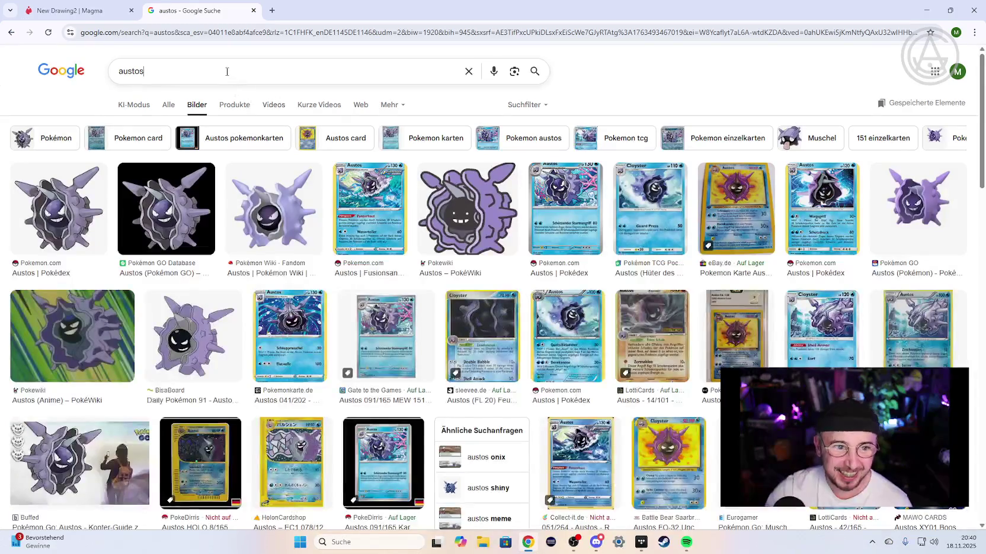
# - Search Google Images for 'barschwa', then return to the New Drawing2 Magma canvas
pyautogui.click(226, 71)
pyautogui.write('bar')
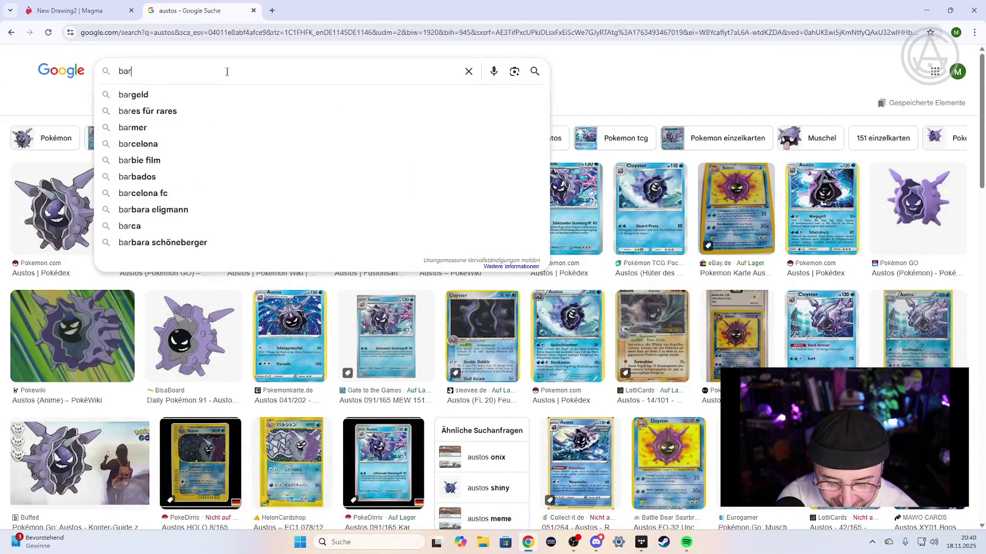
pyautogui.write('schwa')
pyautogui.press('Return')
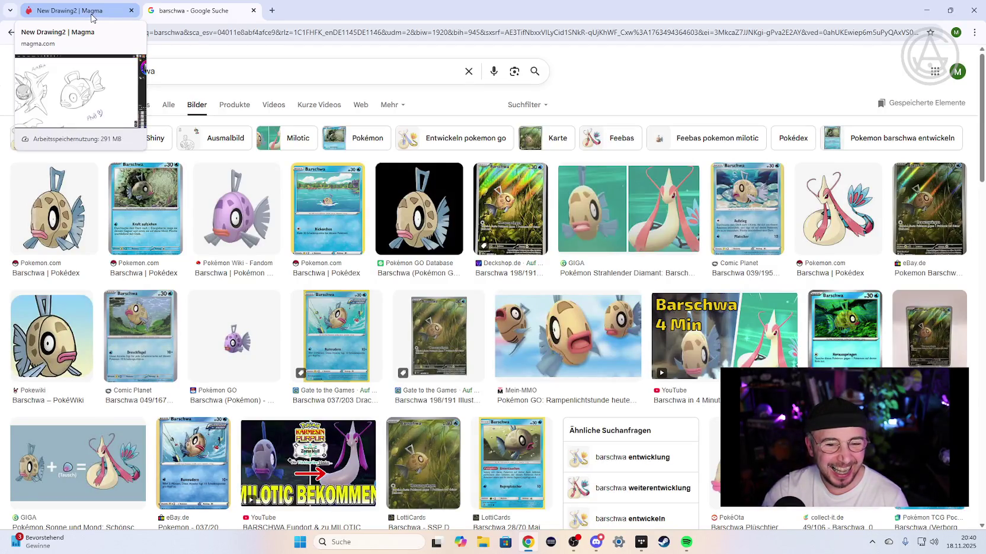
pyautogui.click(91, 10)
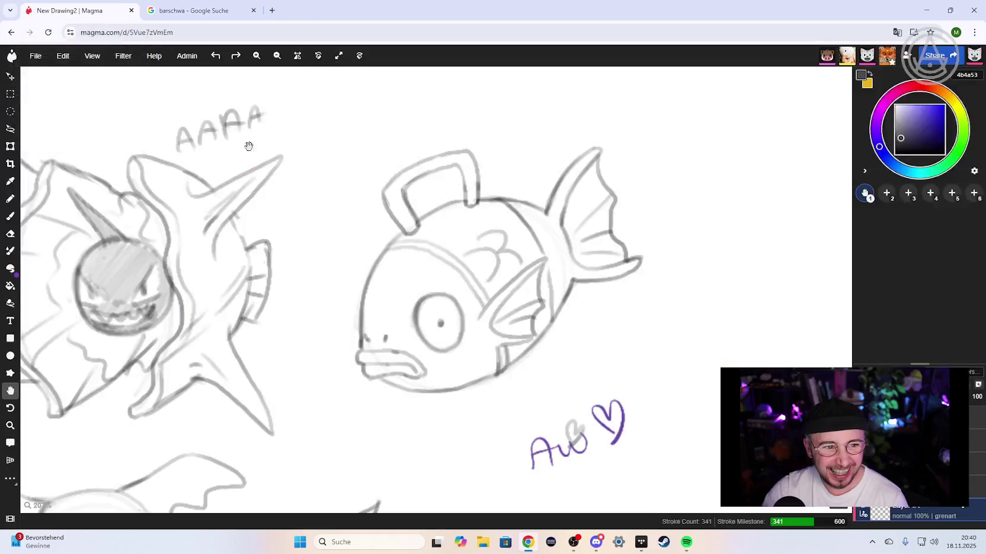
# - Pan over the purple, grey and blue ink sketches, then switch to the barschwa results
pyautogui.scroll(-3, 272, 180)
pyautogui.scroll(-2, 272, 178)
pyautogui.moveTo(304, 174)
pyautogui.mouseDown()
pyautogui.moveTo(306, 290)
pyautogui.moveTo(368, 346)
pyautogui.mouseUp()
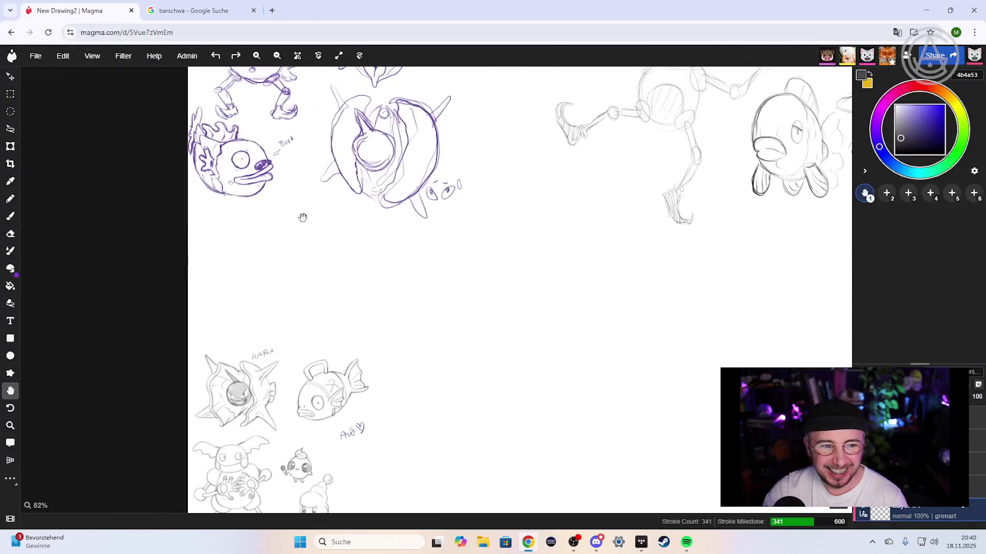
pyautogui.moveTo(626, 320); pyautogui.dragTo(557, 291)
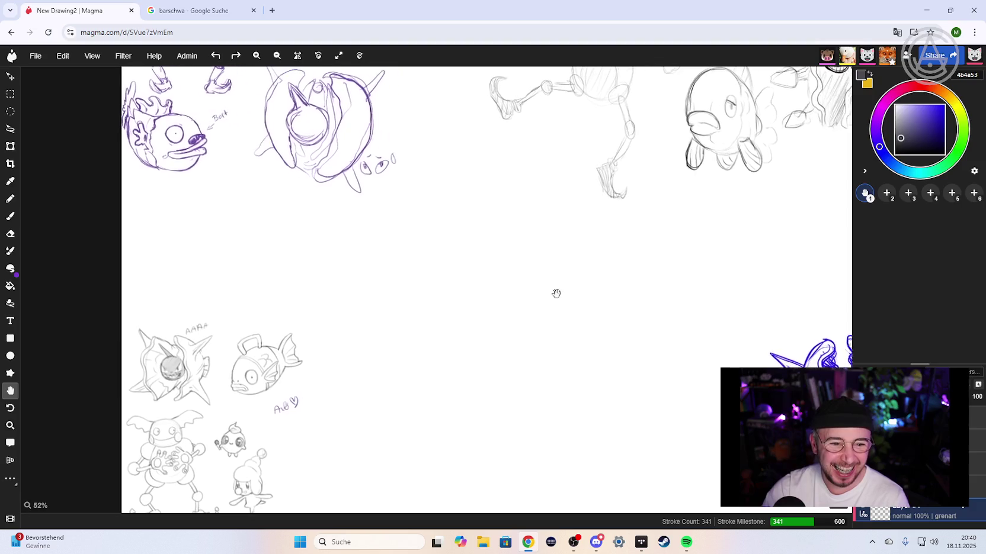
pyautogui.moveTo(634, 326)
pyautogui.mouseDown()
pyautogui.moveTo(317, 224)
pyautogui.moveTo(408, 245)
pyautogui.moveTo(354, 339)
pyautogui.mouseUp()
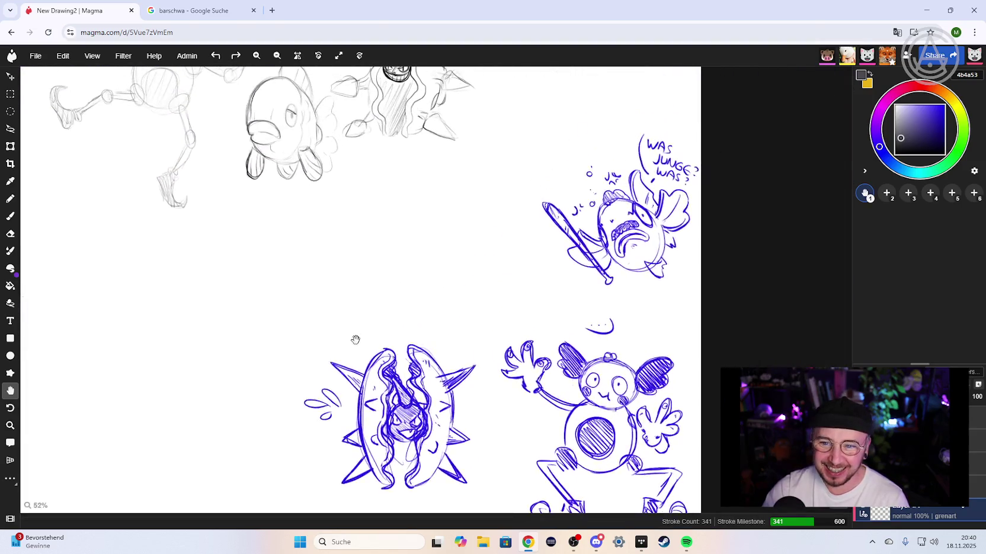
pyautogui.scroll(-3, 500, 301)
pyautogui.moveTo(505, 297); pyautogui.dragTo(457, 249)
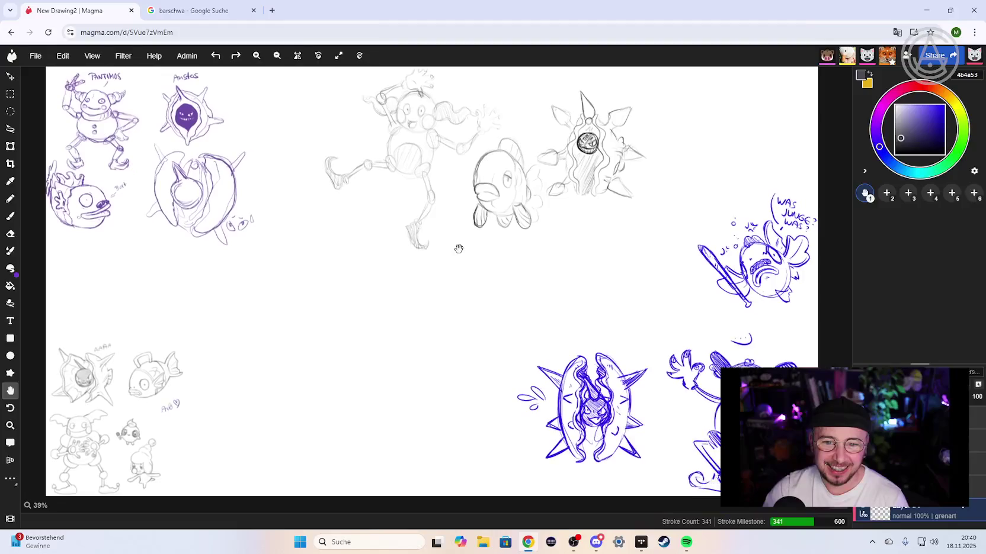
pyautogui.click(195, 11)
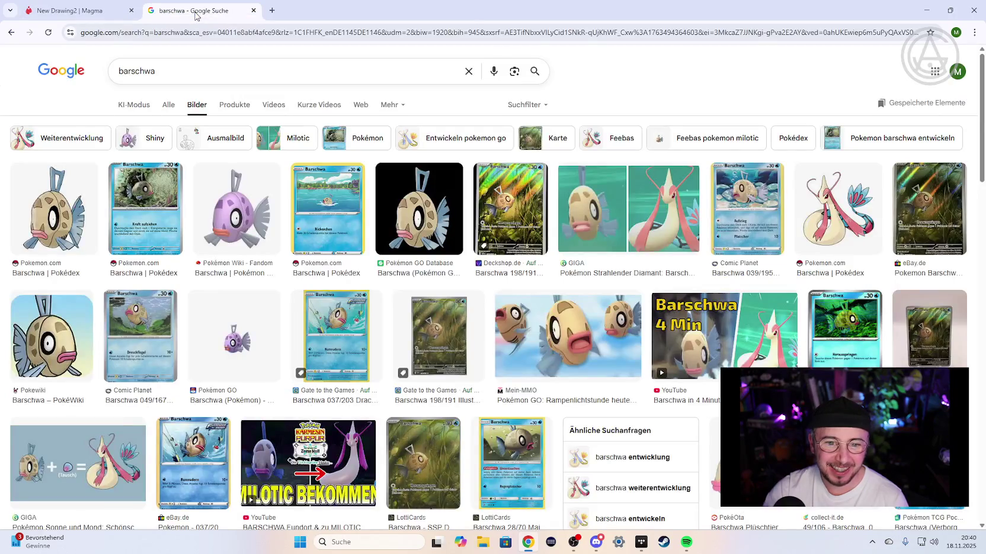
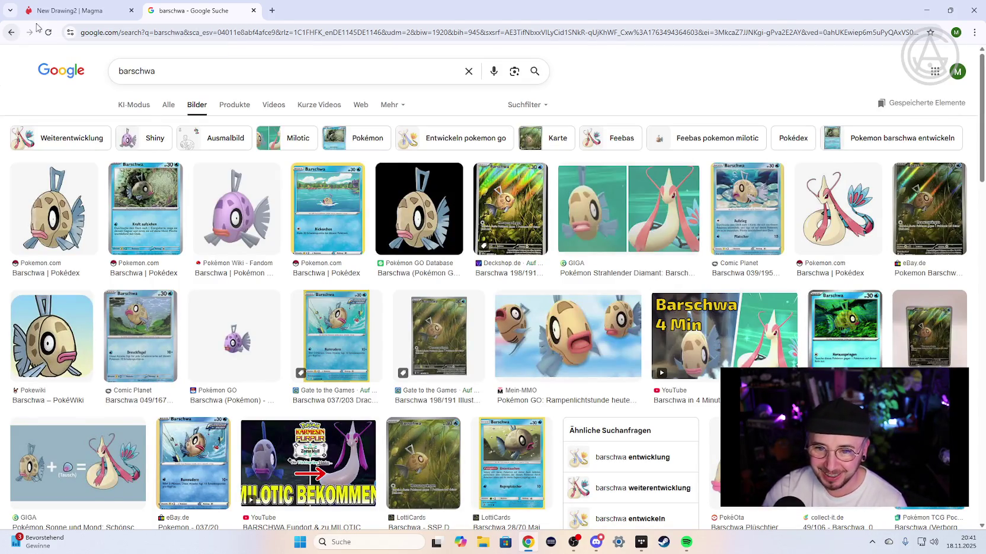
# - Preview the Barschwa SSP DE 198/191 card in the Google results, then return to the Magma canvas
pyautogui.click(85, 13)
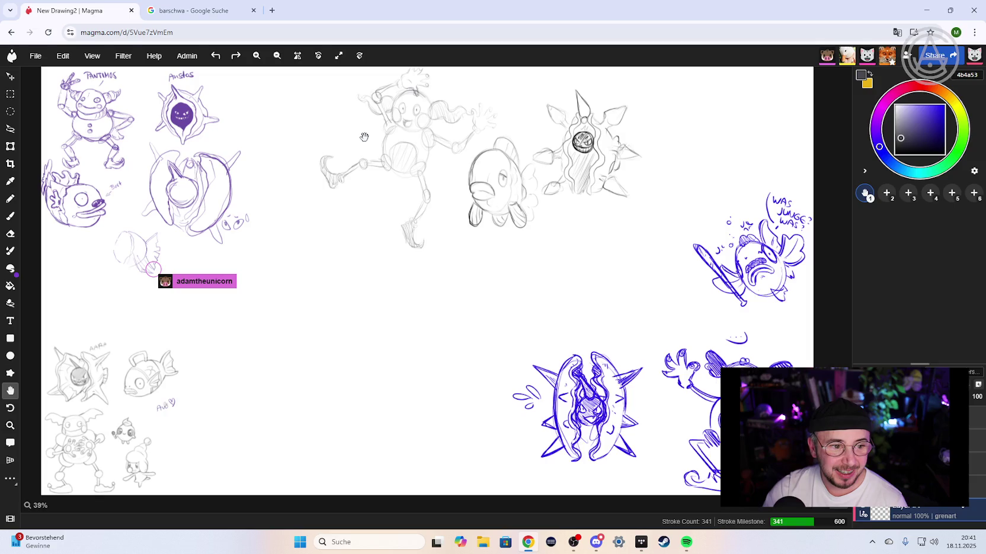
pyautogui.click(195, 10)
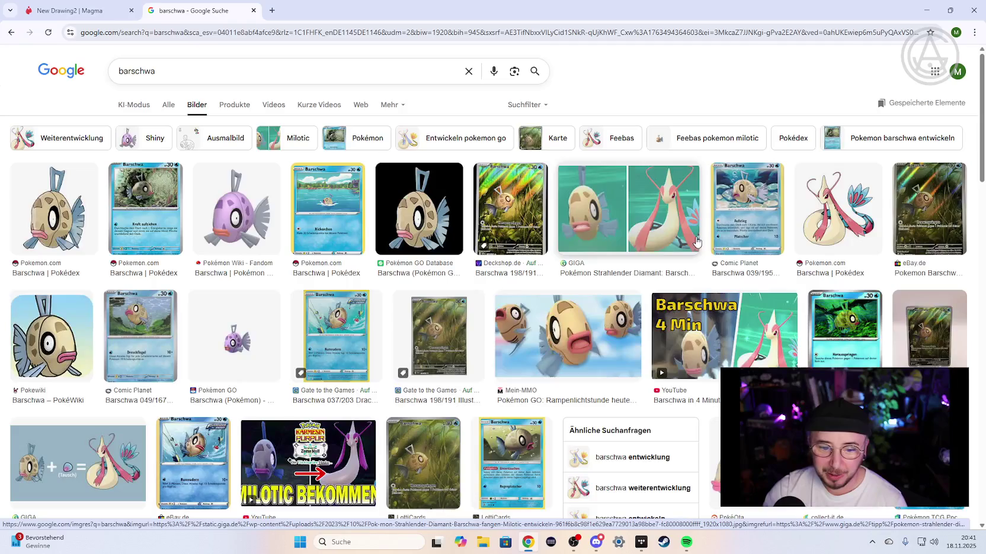
pyautogui.click(423, 462)
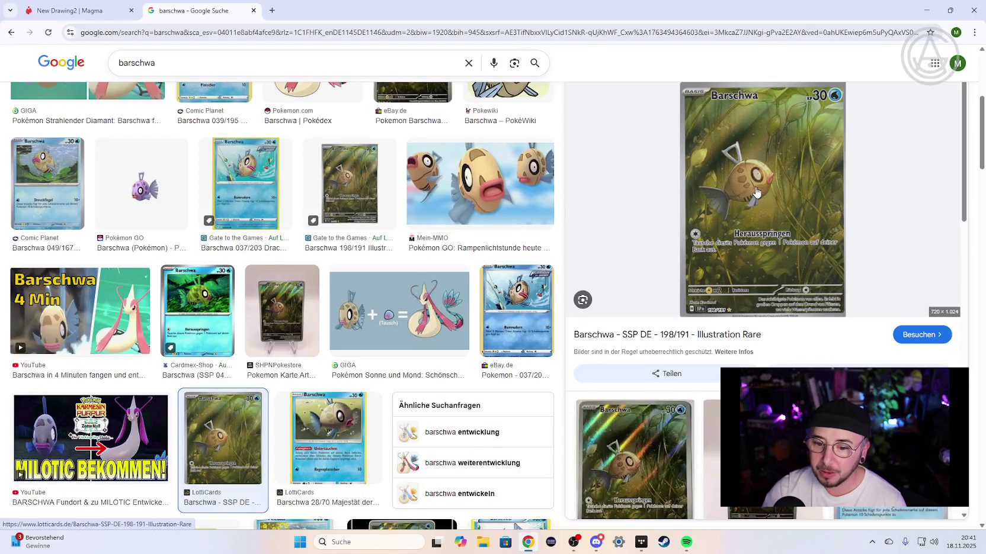
pyautogui.click(77, 6)
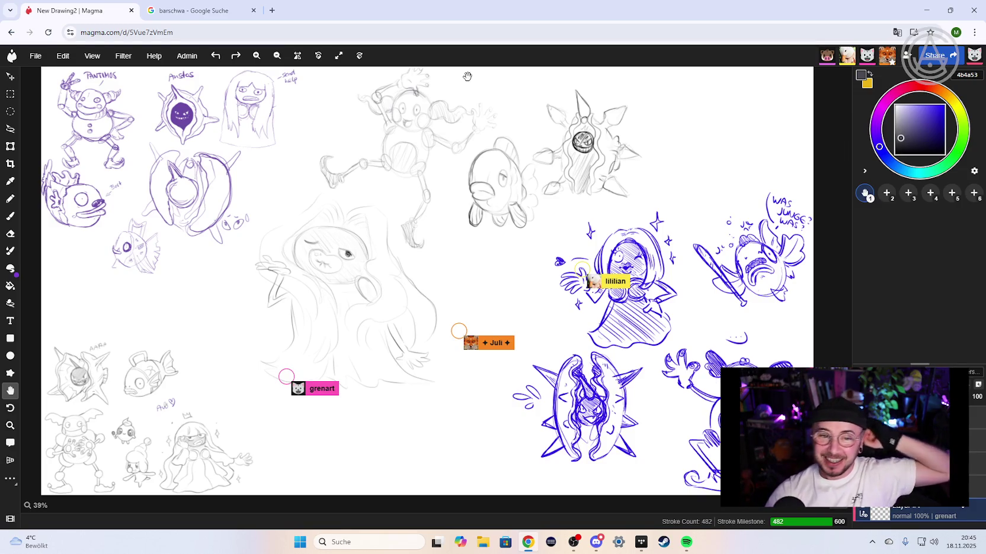
# - Zoom in and out with the scroll wheel to inspect the new girl sketches
pyautogui.scroll(2, 259, 124)
pyautogui.scroll(5, 285, 148)
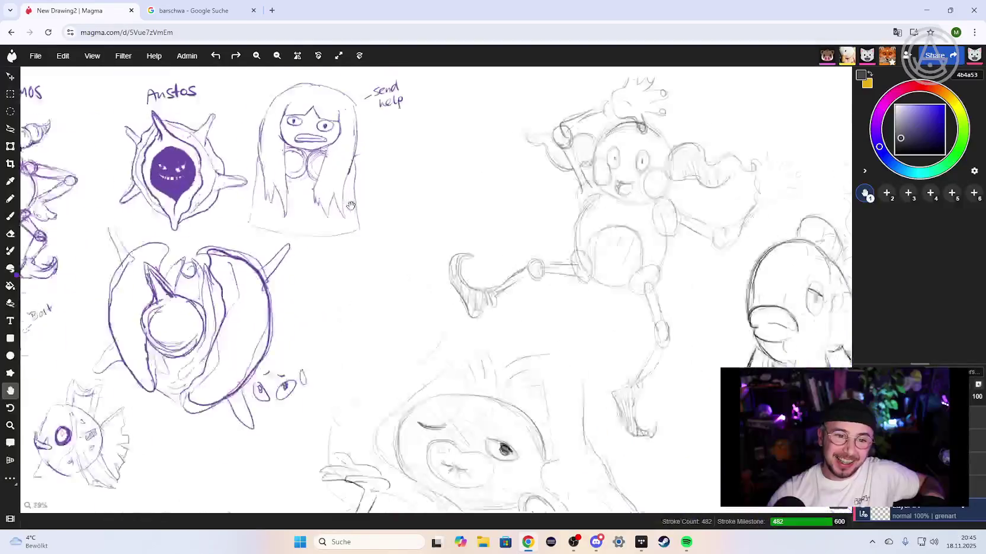
pyautogui.scroll(3, 320, 178)
pyautogui.scroll(3, 354, 207)
pyautogui.scroll(2, 350, 212)
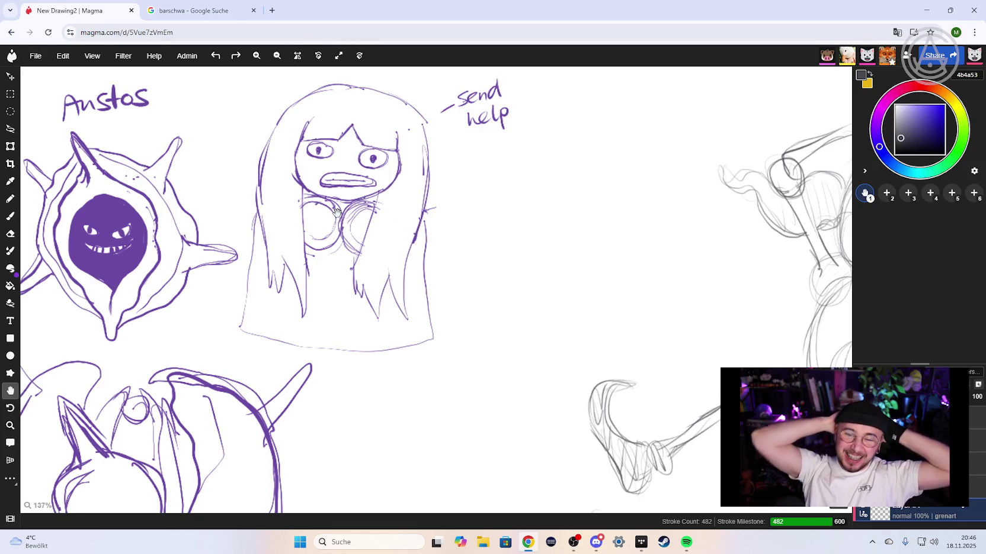
pyautogui.scroll(-2, 332, 234)
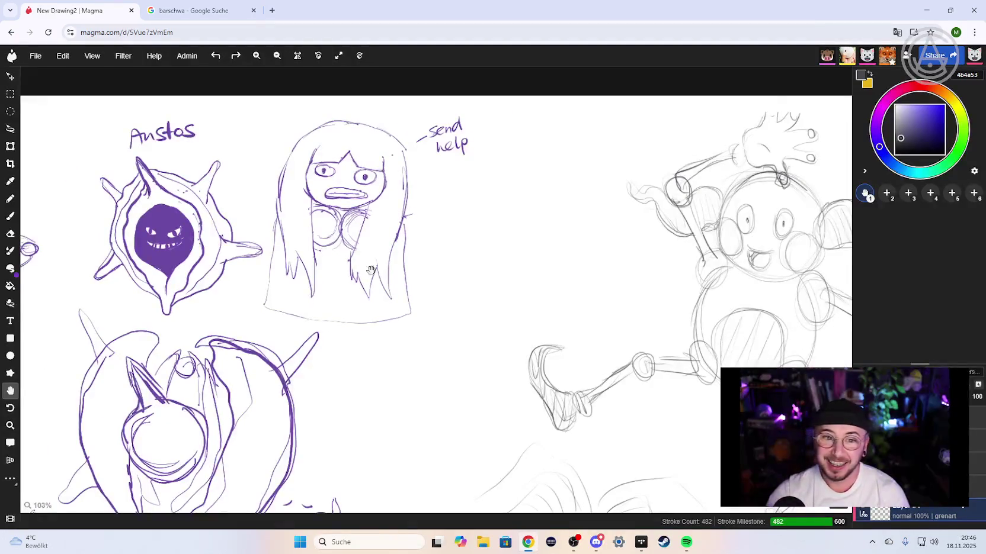
pyautogui.scroll(-2, 371, 270)
pyautogui.hscroll(5, 415, 254)
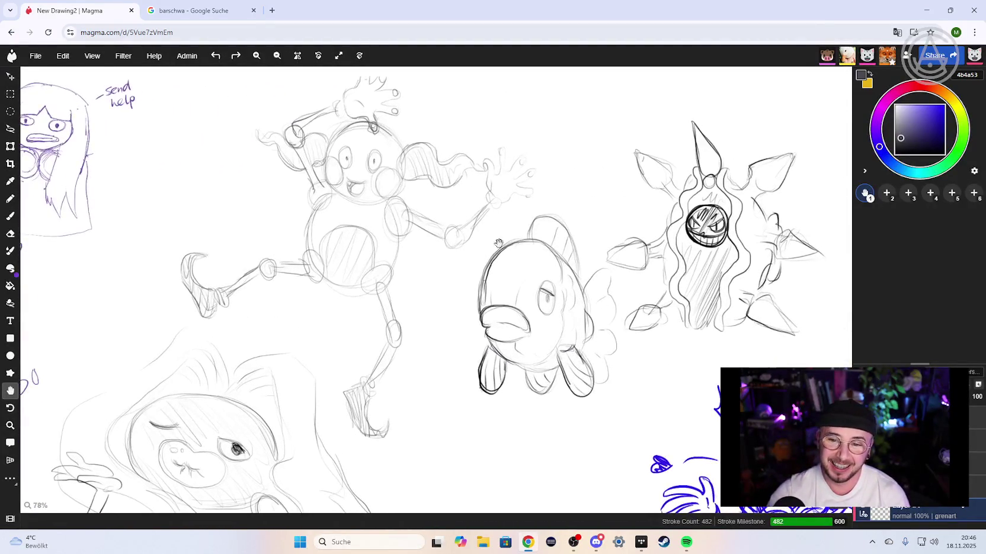
pyautogui.scroll(-1, 542, 278)
pyautogui.scroll(2, 549, 306)
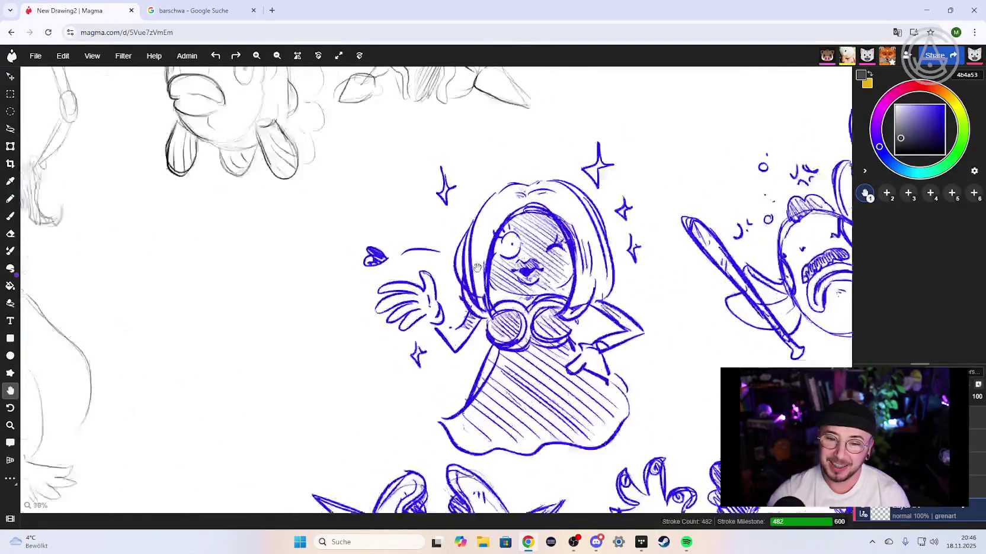
pyautogui.scroll(2, 550, 306)
pyautogui.scroll(2, 549, 305)
pyautogui.scroll(1, 549, 306)
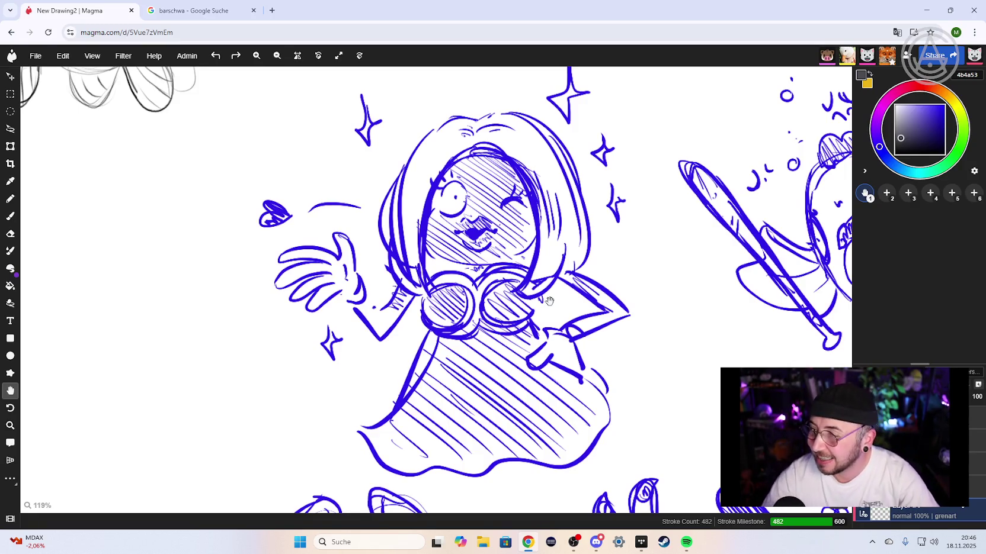
pyautogui.scroll(-3, 285, 243)
# - Pan across the blue and grey girl sketches, then bring up the barschwa image results
pyautogui.moveTo(355, 279); pyautogui.dragTo(441, 236)
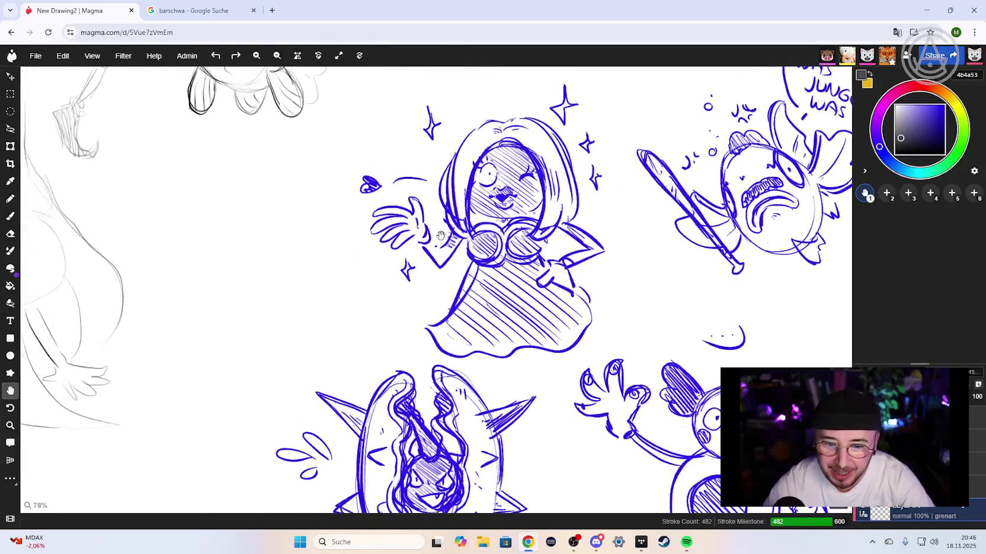
pyautogui.scroll(-3, 441, 236)
pyautogui.moveTo(385, 260); pyautogui.dragTo(726, 217)
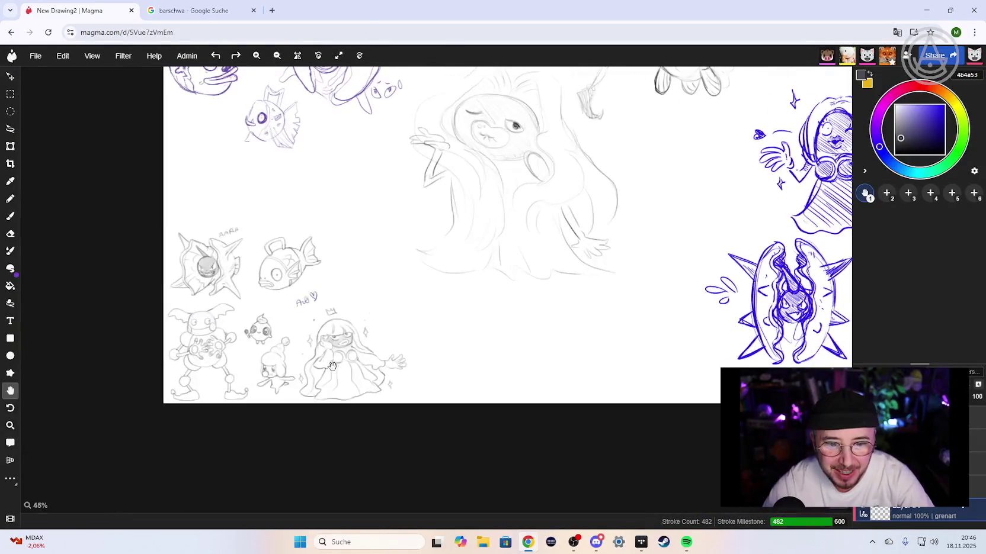
pyautogui.scroll(3, 333, 366)
pyautogui.scroll(3, 355, 337)
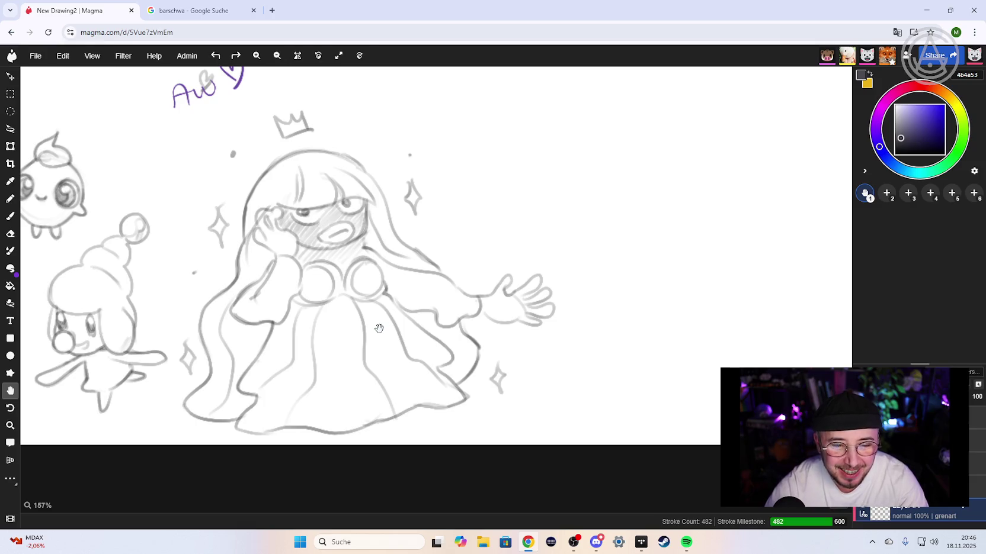
pyautogui.scroll(-5, 379, 328)
pyautogui.scroll(2, 484, 301)
pyautogui.scroll(2, 403, 423)
pyautogui.scroll(1, 414, 303)
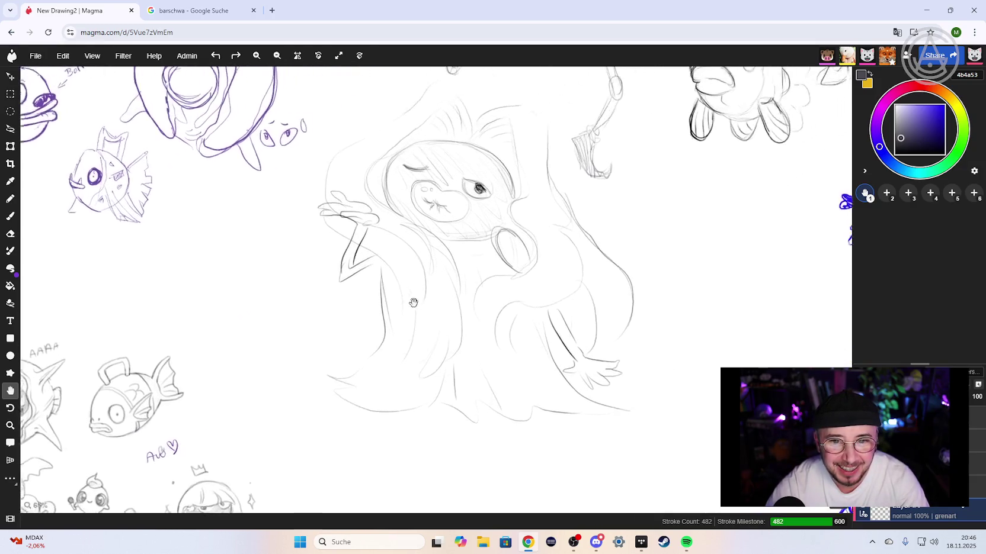
pyautogui.moveTo(413, 303); pyautogui.dragTo(378, 325)
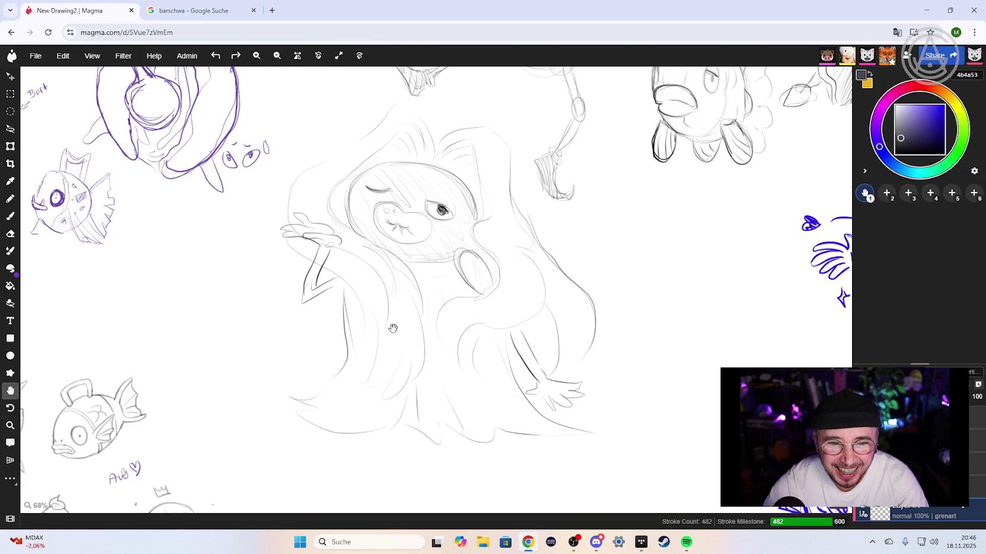
pyautogui.scroll(1, 393, 328)
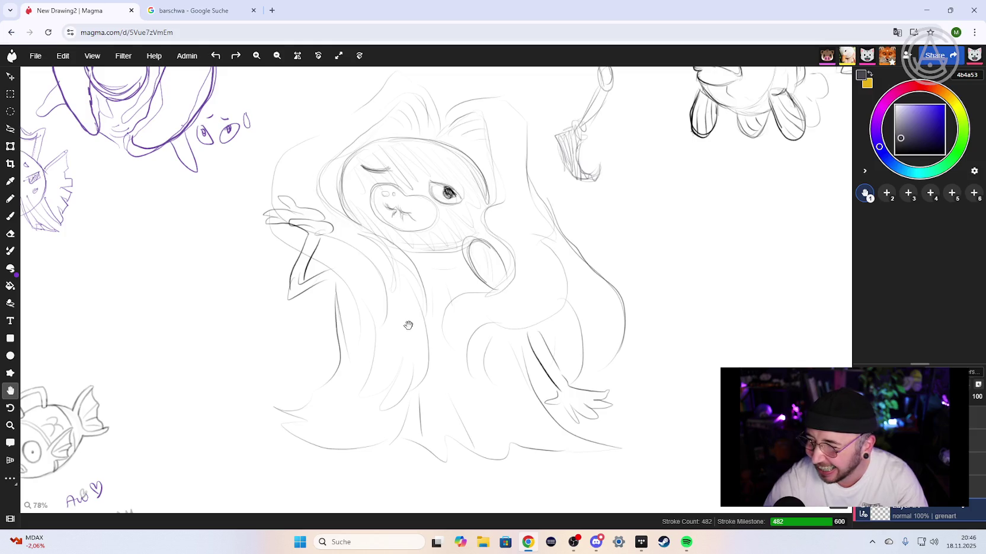
pyautogui.moveTo(431, 293); pyautogui.dragTo(410, 307)
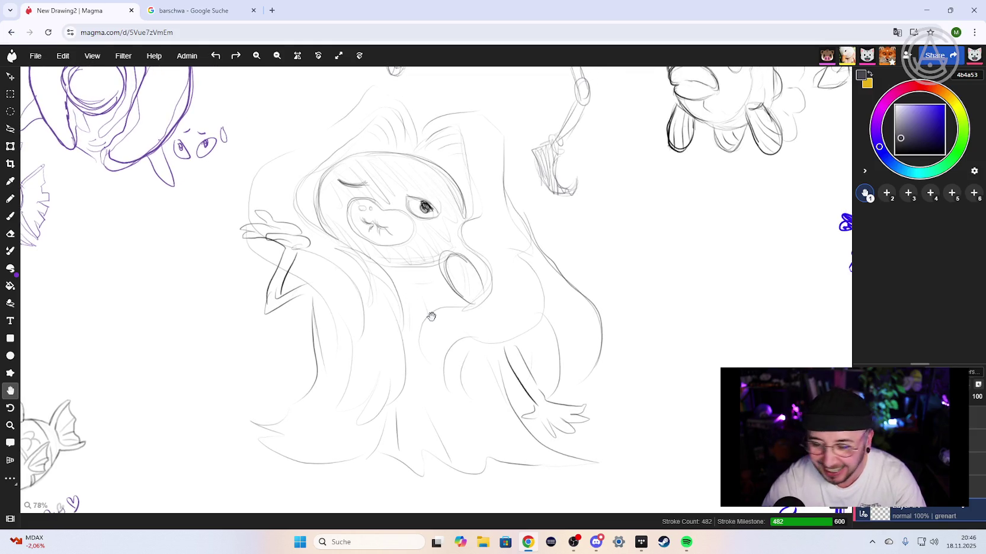
pyautogui.click(207, 12)
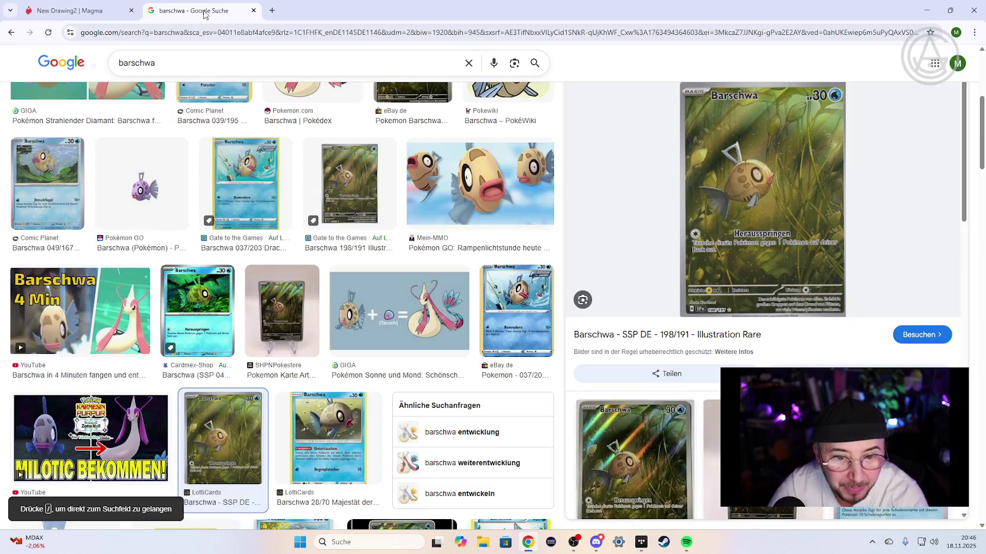
# - Search Google Images for 'rossana', then preview and close a caramel candy image
pyautogui.doubleClick(157, 63)
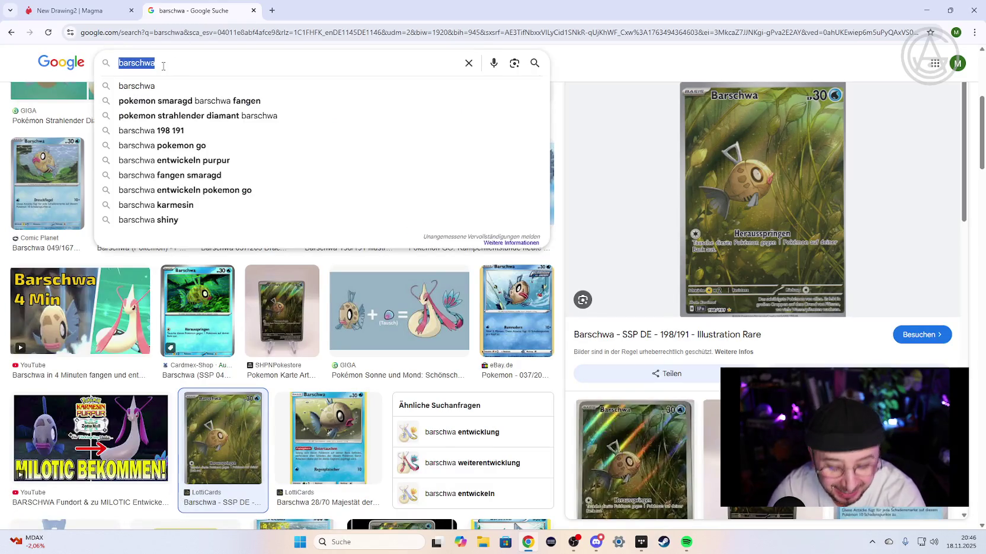
pyautogui.write('rossana')
pyautogui.press('Return')
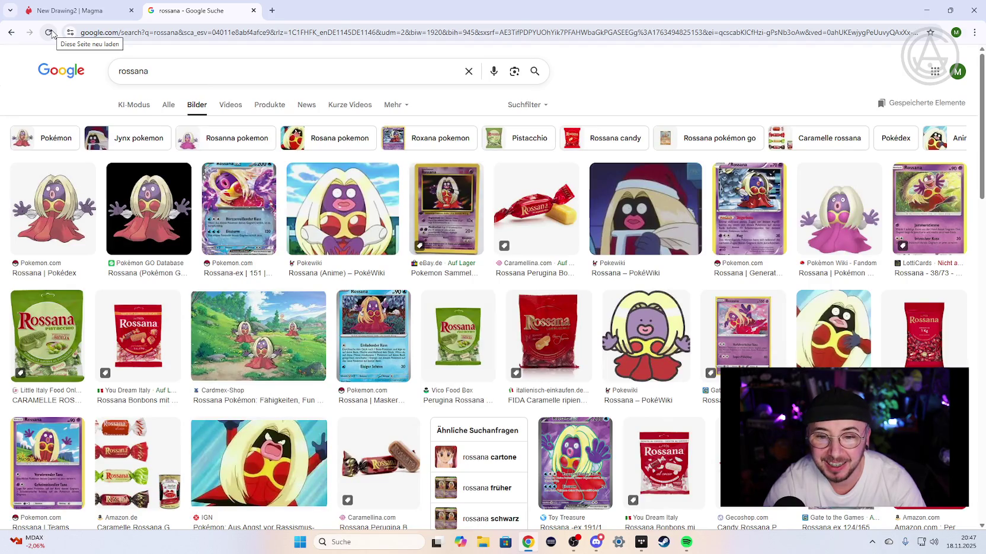
pyautogui.click(546, 221)
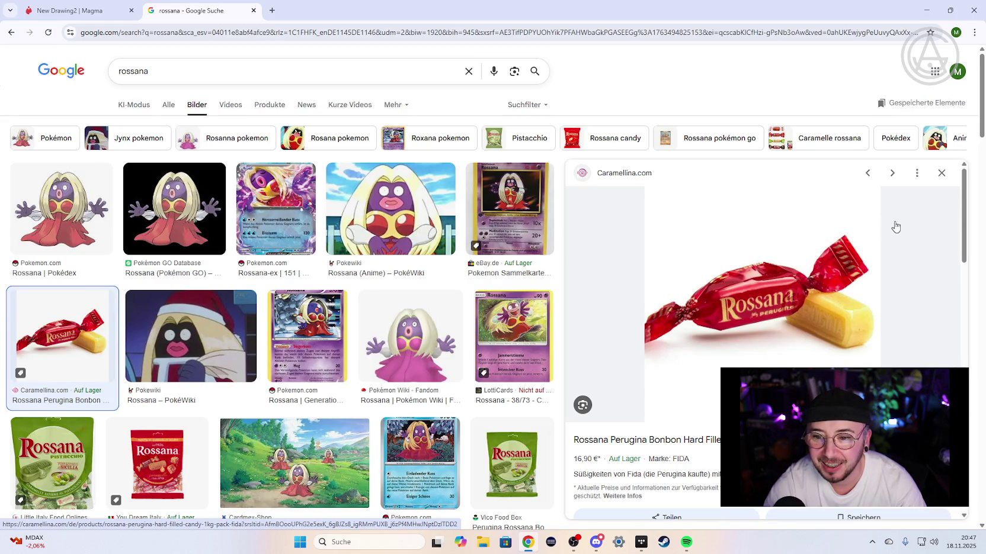
pyautogui.click(942, 175)
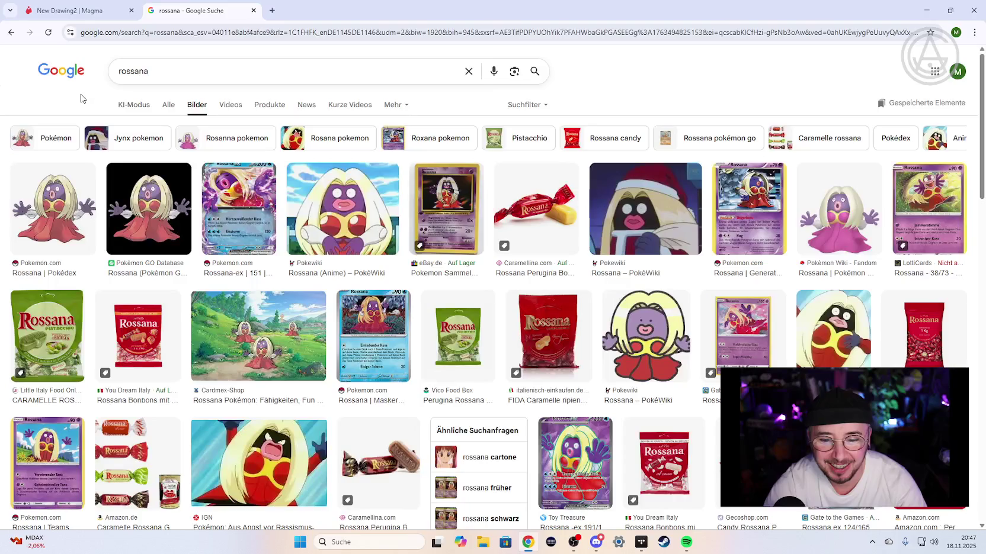
# - Switch back to the 'New Drawing2 | Magma' canvas showing the Rossana sketch
pyautogui.click(98, 18)
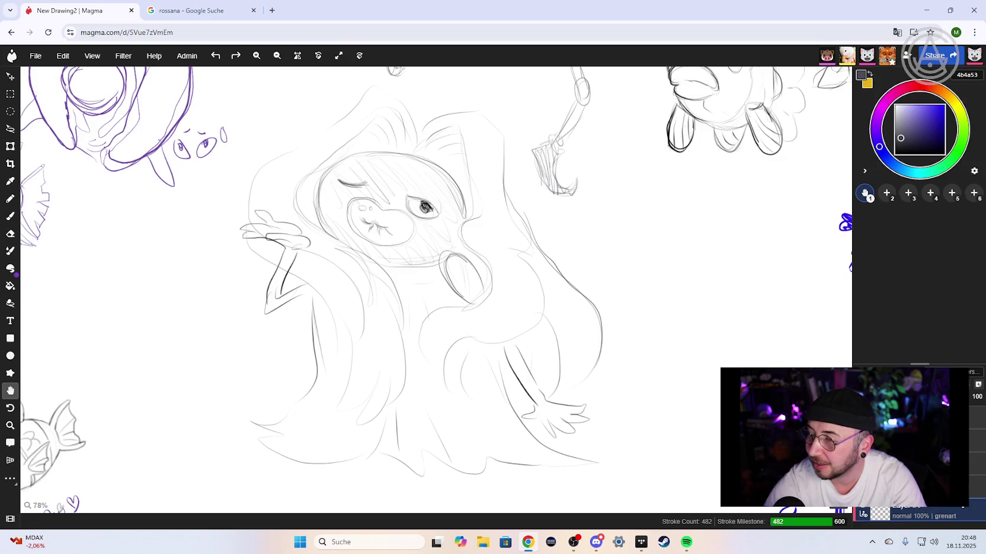
pyautogui.scroll(-3, 554, 392)
# - Zoom out and pan to reveal the sketches on the right of the canvas
pyautogui.scroll(-3, 498, 290)
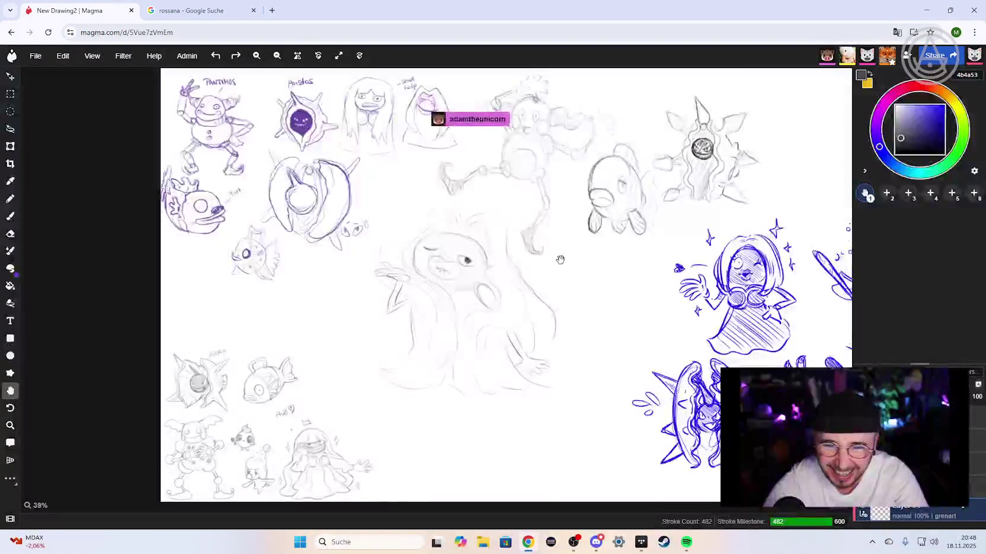
pyautogui.moveTo(561, 259); pyautogui.dragTo(466, 264)
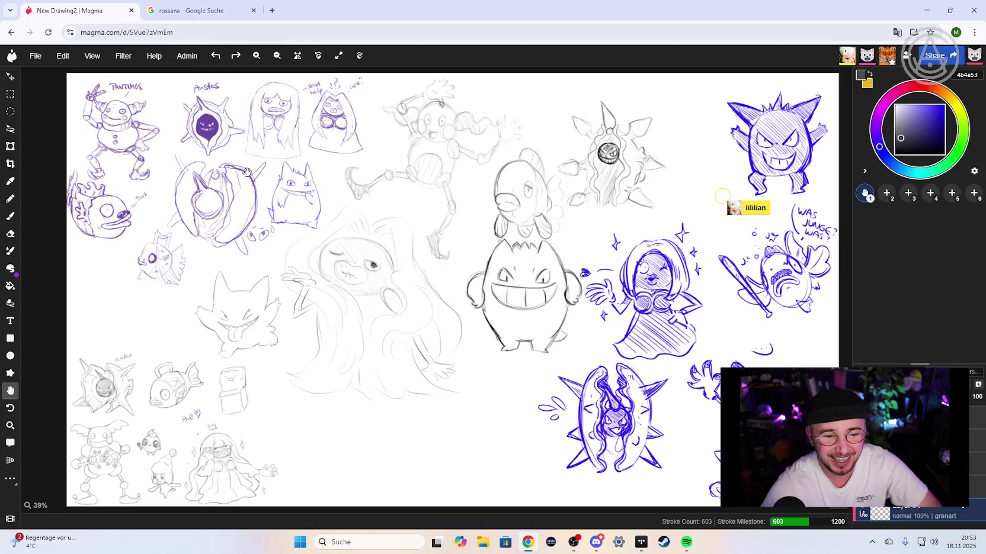
pyautogui.scroll(3, 247, 171)
pyautogui.scroll(3, 379, 231)
pyautogui.scroll(2, 383, 233)
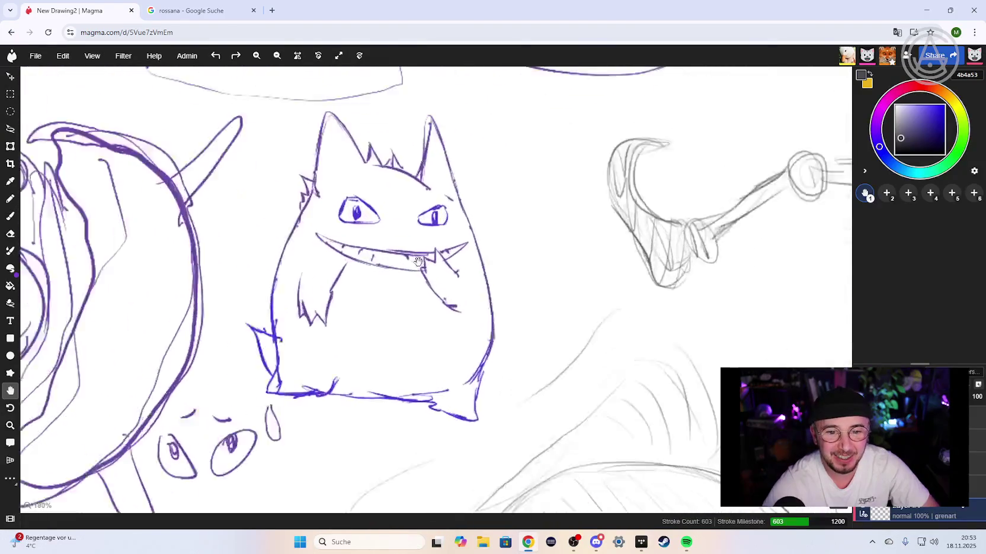
pyautogui.scroll(2, 391, 243)
pyautogui.scroll(-1, 414, 255)
pyautogui.moveTo(439, 264); pyautogui.dragTo(437, 295)
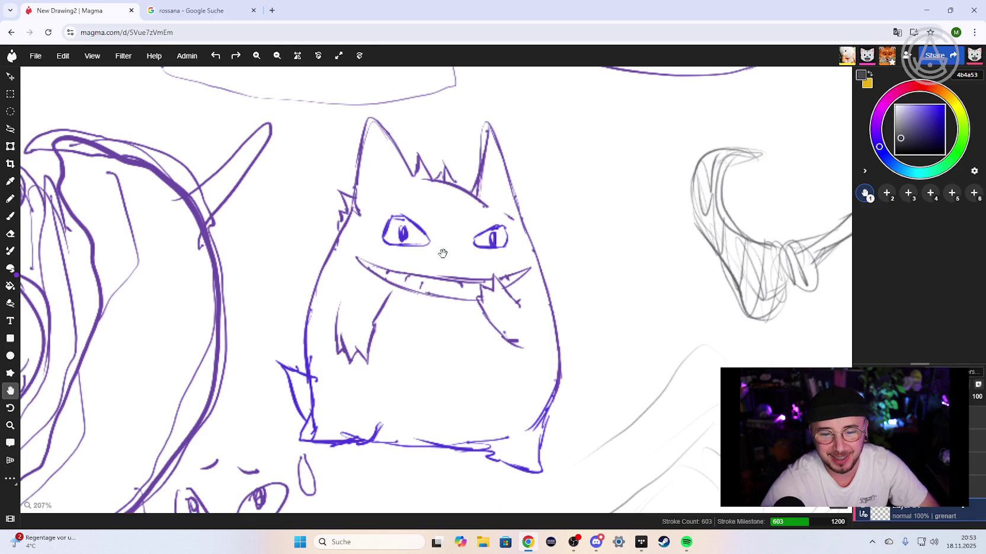
pyautogui.scroll(-5, 443, 254)
pyautogui.moveTo(443, 254); pyautogui.dragTo(611, 224)
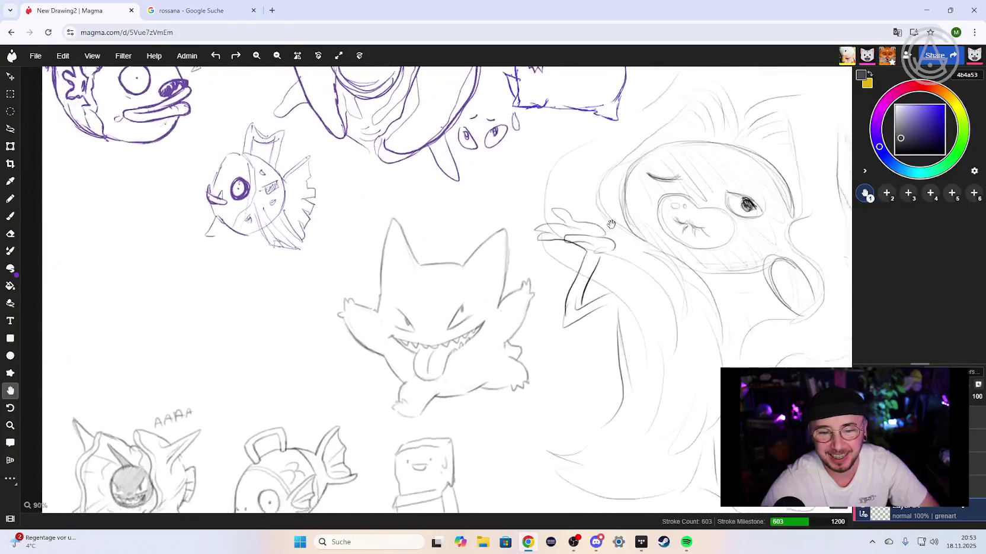
pyautogui.scroll(1, 611, 224)
pyautogui.scroll(2, 587, 267)
pyautogui.scroll(2, 561, 306)
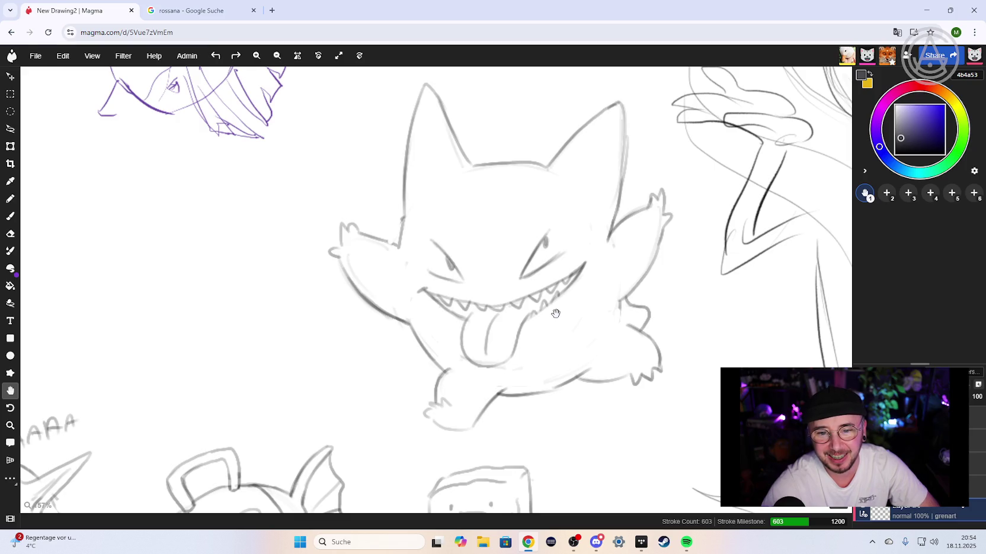
pyautogui.scroll(-5, 556, 313)
pyautogui.scroll(-3, 551, 315)
pyautogui.scroll(2, 542, 318)
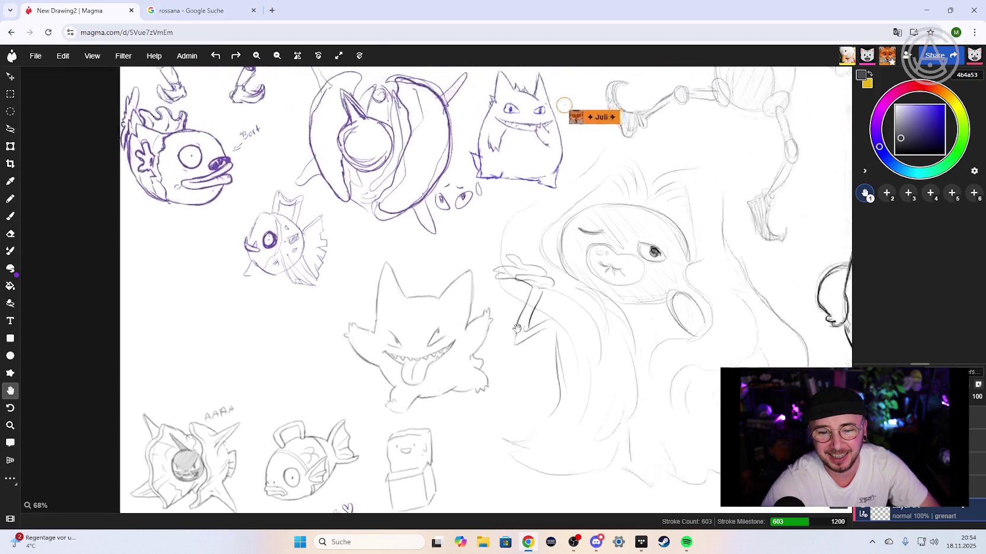
pyautogui.scroll(2, 536, 321)
pyautogui.moveTo(536, 321); pyautogui.dragTo(285, 418)
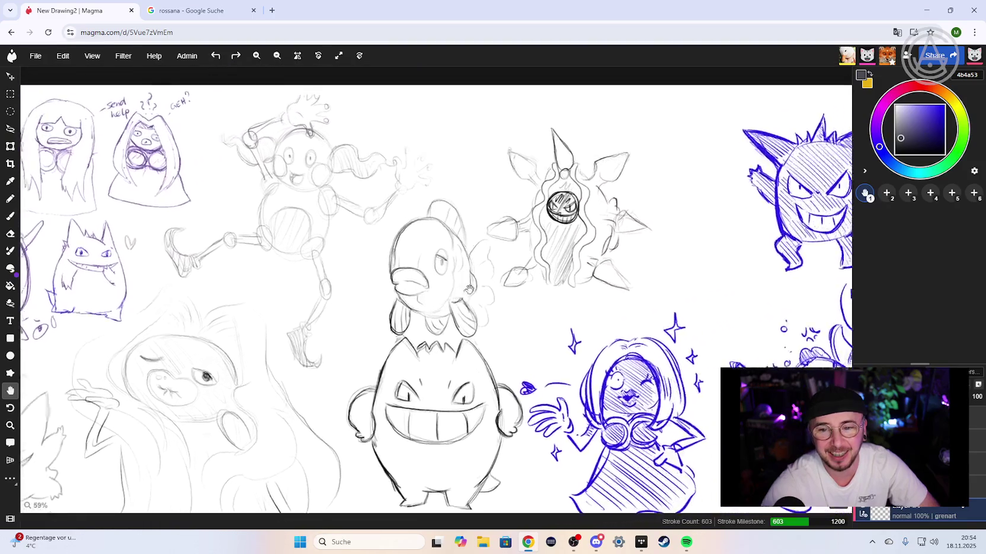
pyautogui.moveTo(620, 269); pyautogui.dragTo(468, 167)
pyautogui.scroll(2, 474, 225)
pyautogui.scroll(2, 479, 260)
pyautogui.scroll(1, 486, 278)
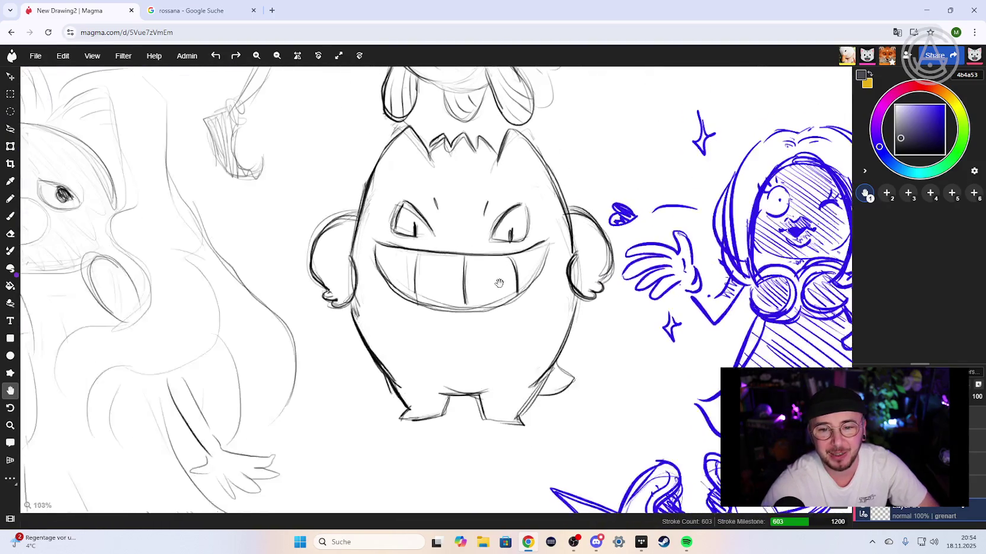
pyautogui.scroll(1, 489, 286)
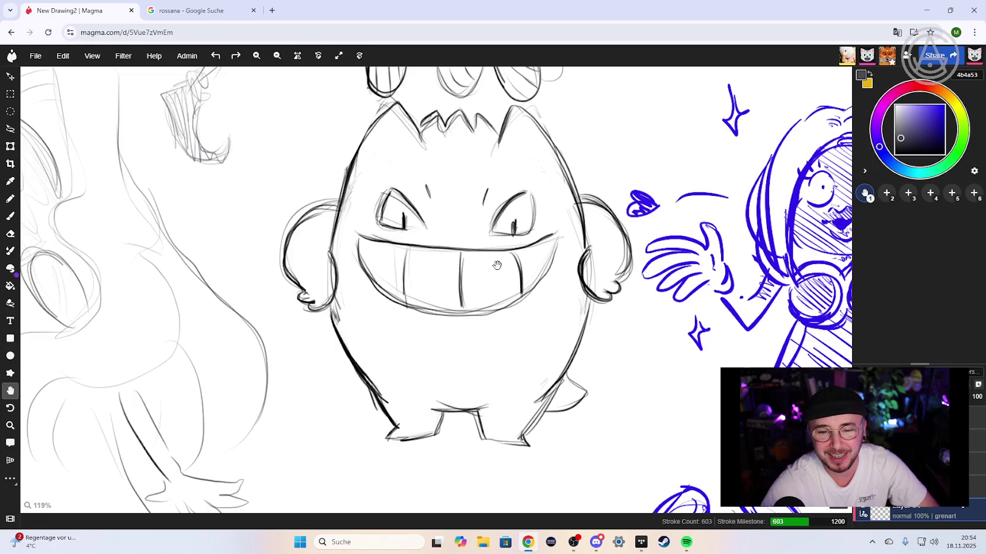
pyautogui.moveTo(497, 265); pyautogui.dragTo(488, 288)
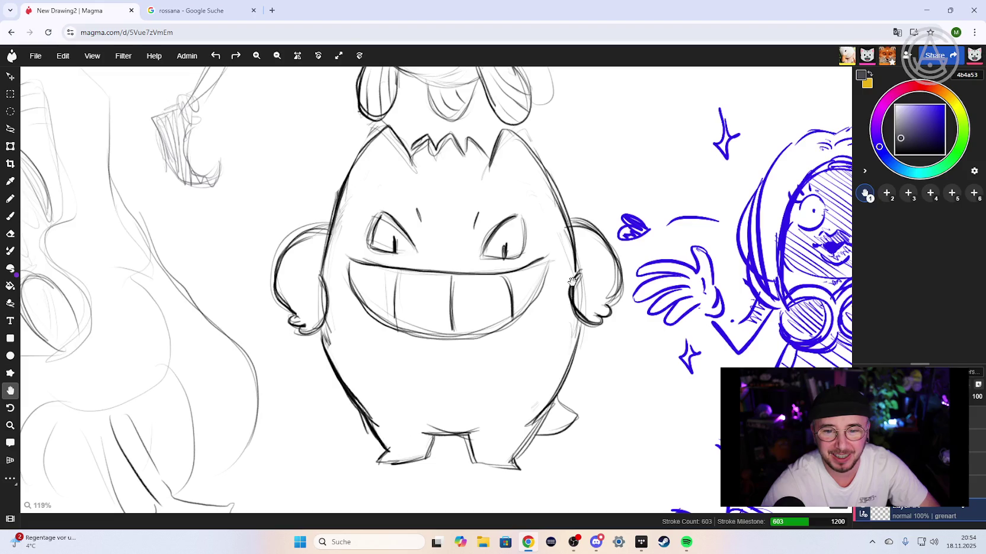
pyautogui.scroll(-5, 571, 281)
pyautogui.moveTo(572, 281); pyautogui.dragTo(398, 286)
pyautogui.scroll(2, 470, 329)
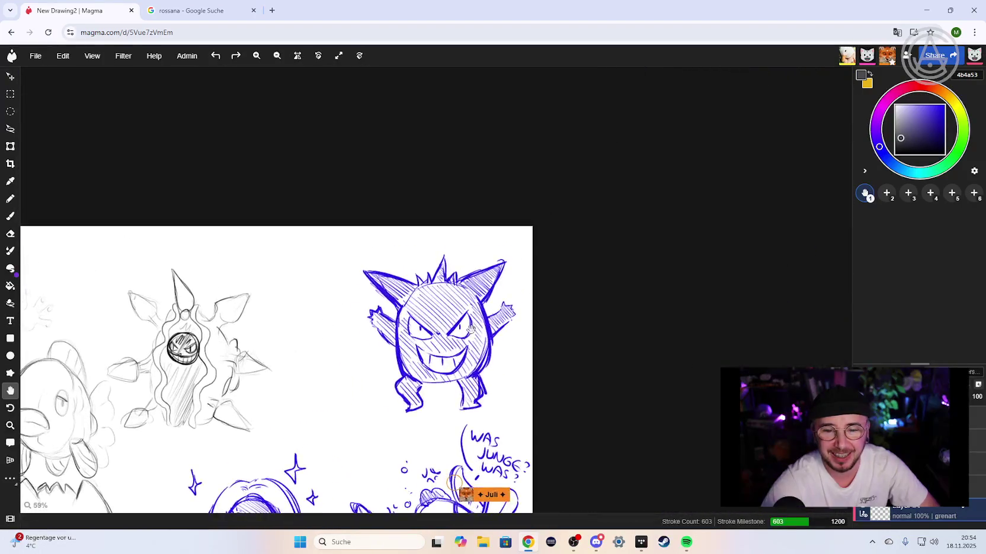
pyautogui.scroll(5, 470, 329)
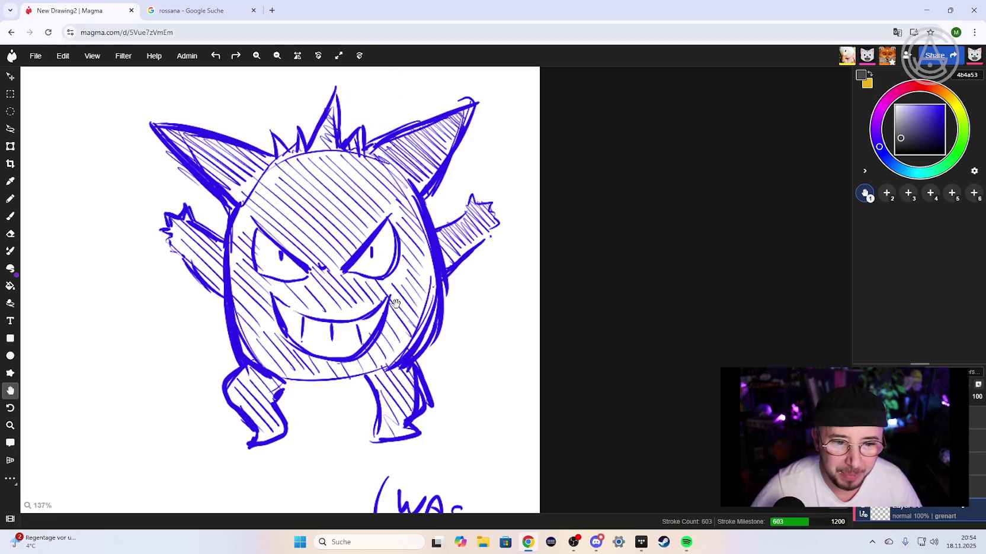
pyautogui.scroll(-5, 291, 204)
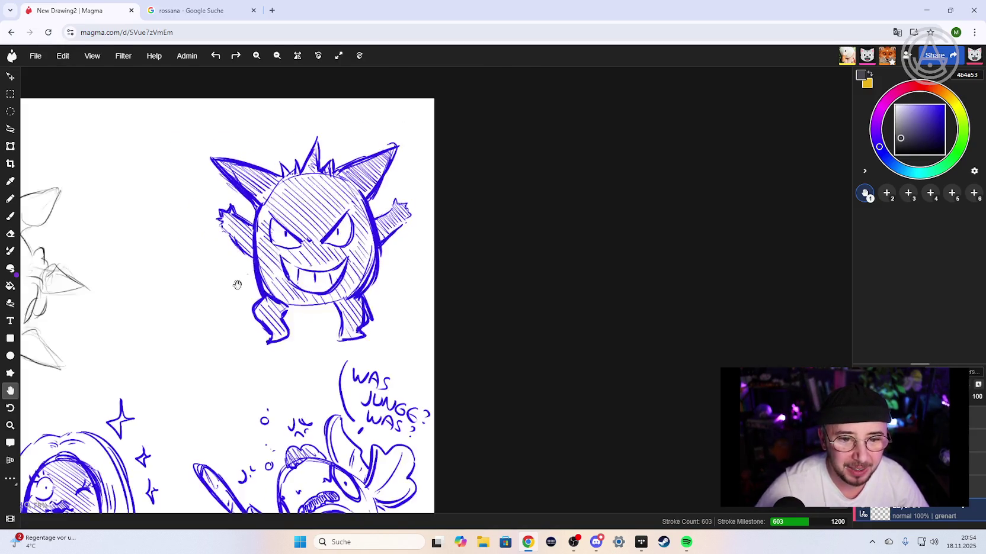
pyautogui.scroll(-3, 471, 253)
pyautogui.scroll(1, 488, 211)
pyautogui.scroll(-1, 489, 212)
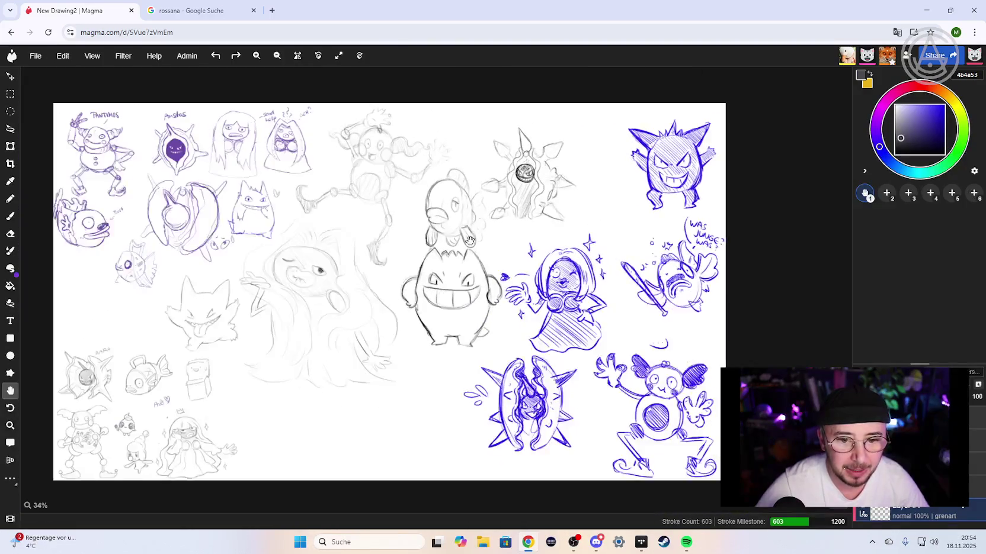
pyautogui.moveTo(471, 240); pyautogui.dragTo(442, 246)
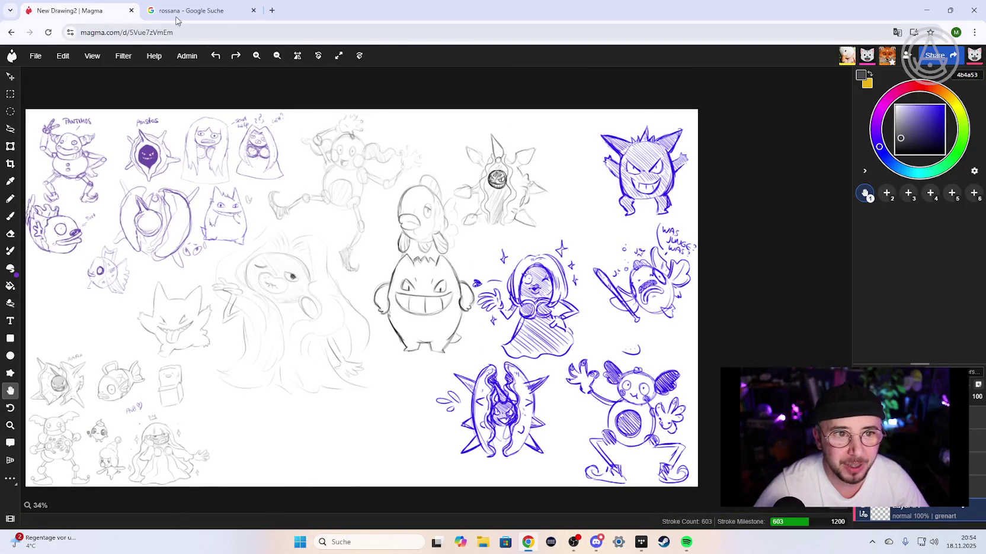
pyautogui.click(185, 12)
# - Replace the search term and search Google Images for 'gengar'
pyautogui.click(258, 60)
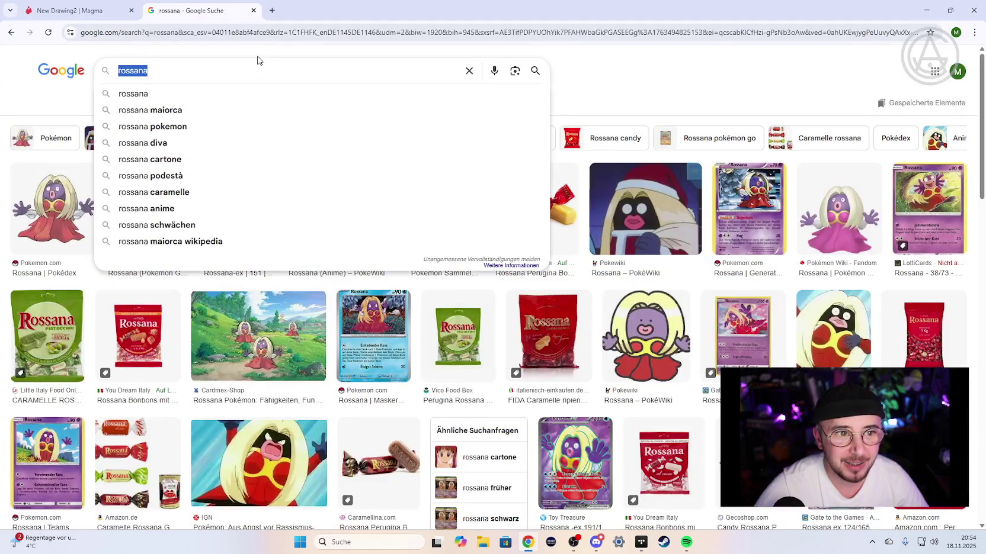
pyautogui.write('gengar')
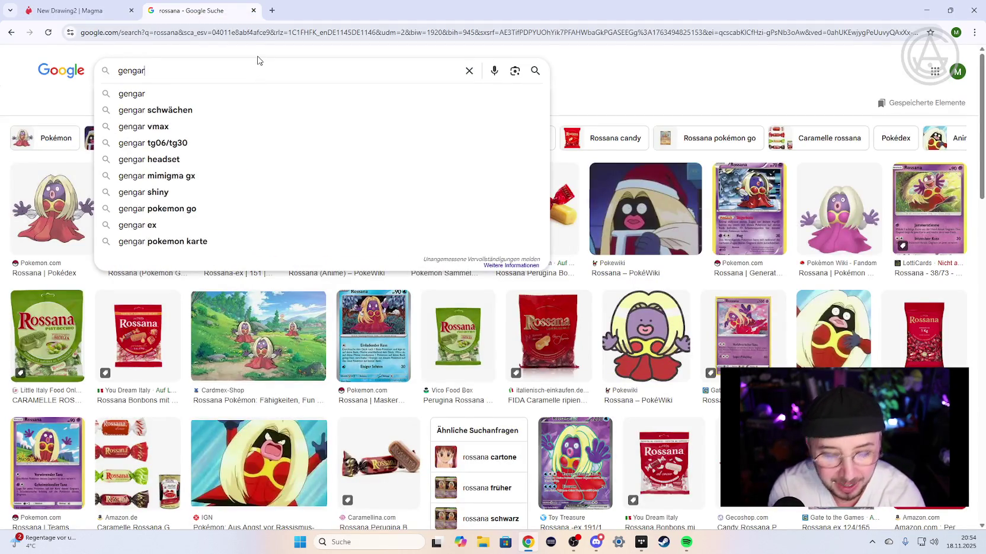
pyautogui.press('Return')
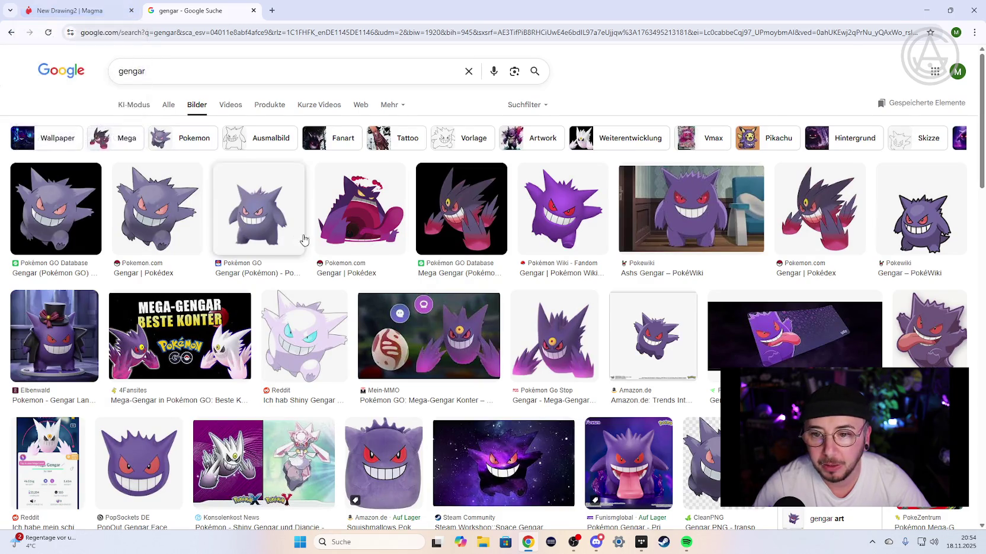
# - Scroll down through the gengar results, then back up toward the top
pyautogui.scroll(-2, 356, 264)
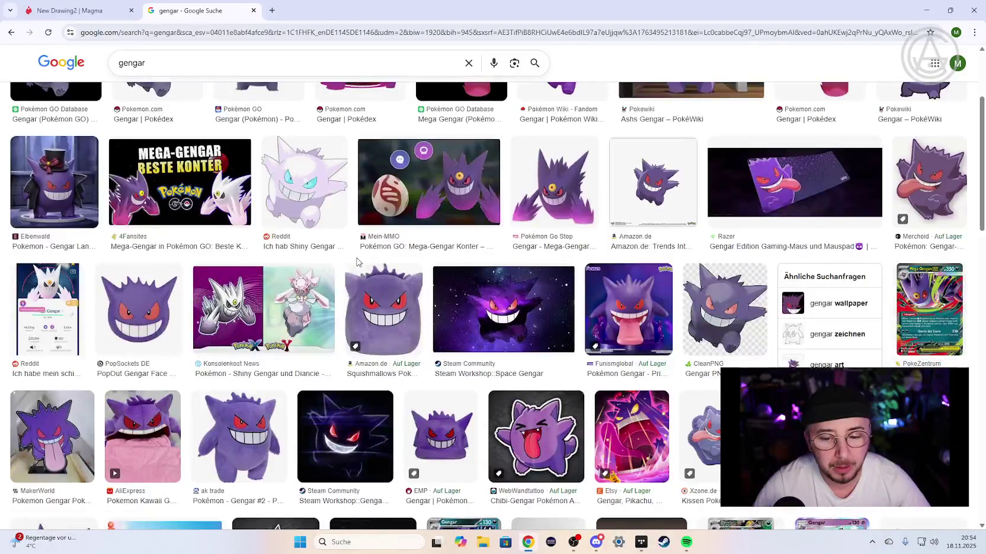
pyautogui.scroll(-2, 355, 267)
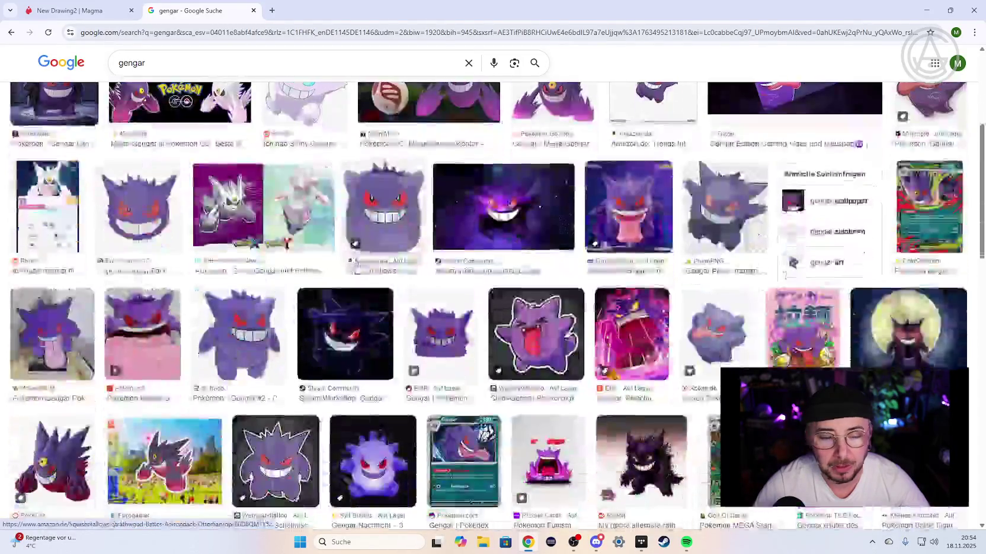
pyautogui.scroll(-3, 353, 269)
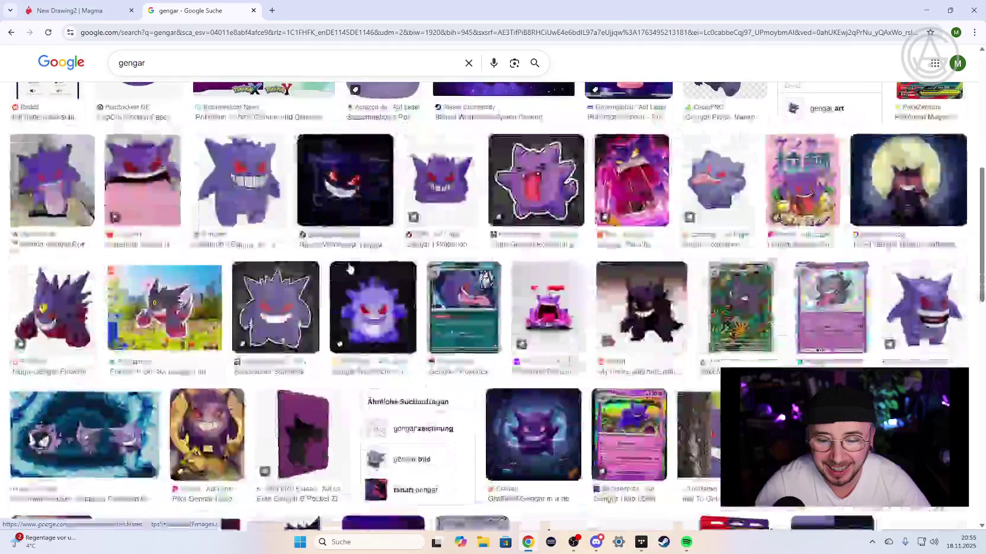
pyautogui.scroll(-2, 353, 268)
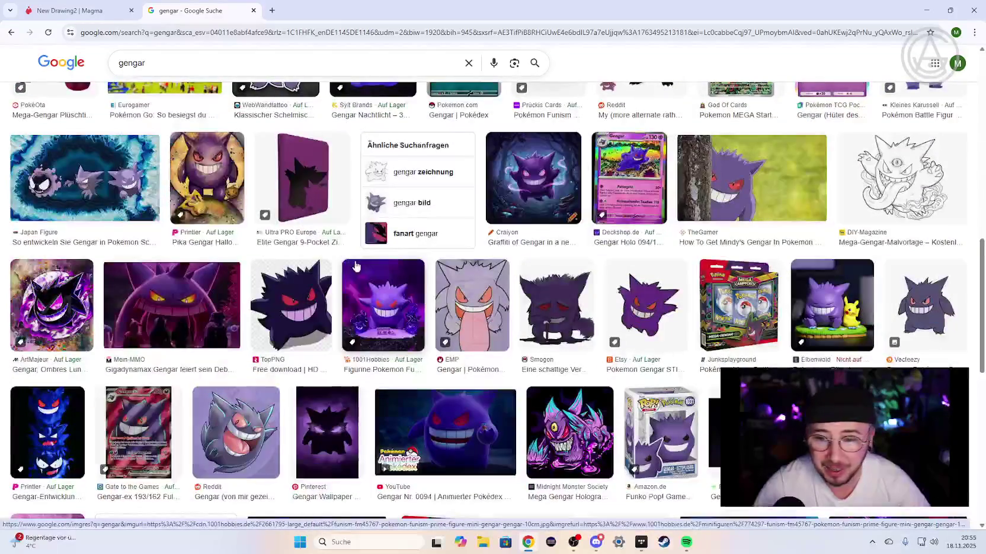
pyautogui.scroll(-1, 355, 267)
pyautogui.scroll(-1, 354, 264)
pyautogui.scroll(-1, 353, 261)
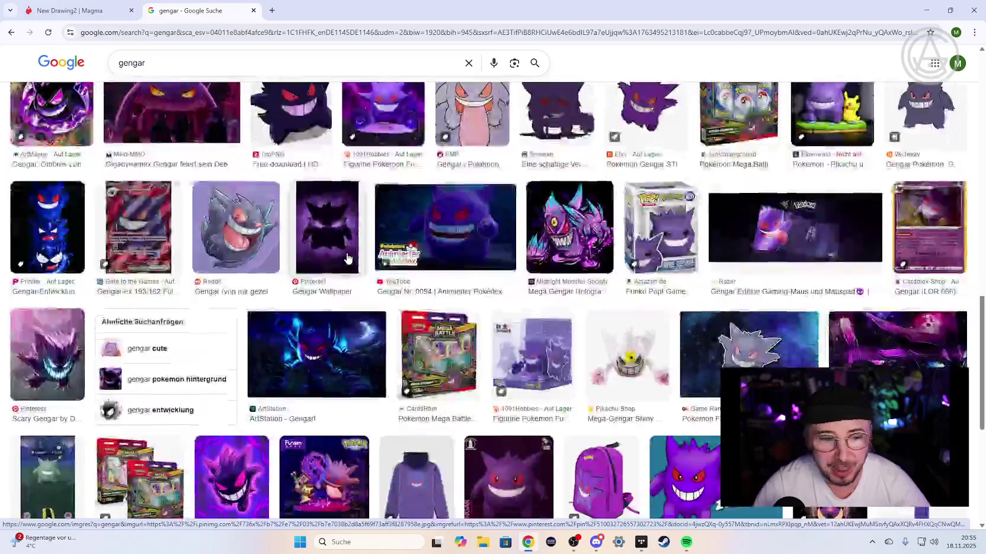
pyautogui.scroll(-1, 353, 259)
pyautogui.scroll(-1, 356, 262)
pyautogui.scroll(-1, 361, 265)
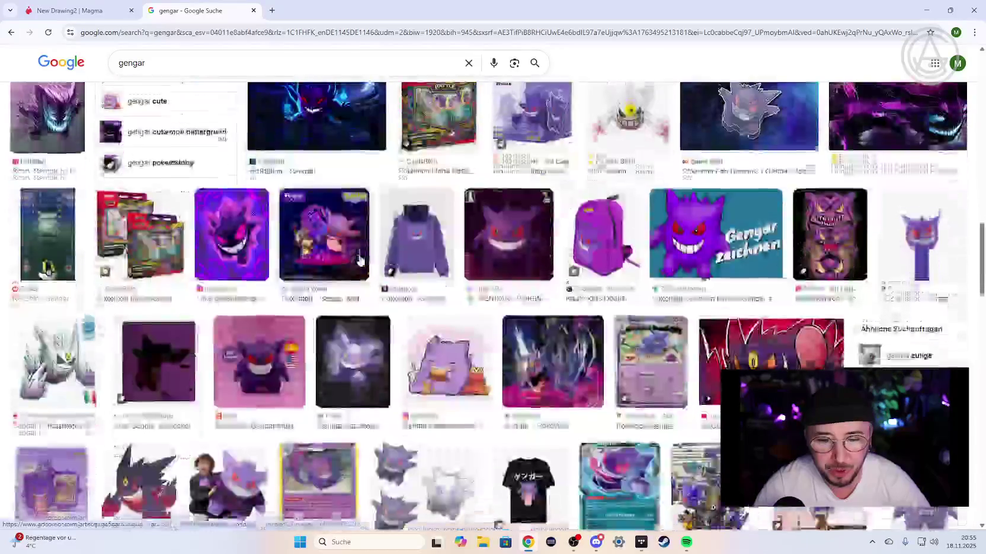
pyautogui.scroll(10, 363, 268)
pyautogui.scroll(2, 296, 178)
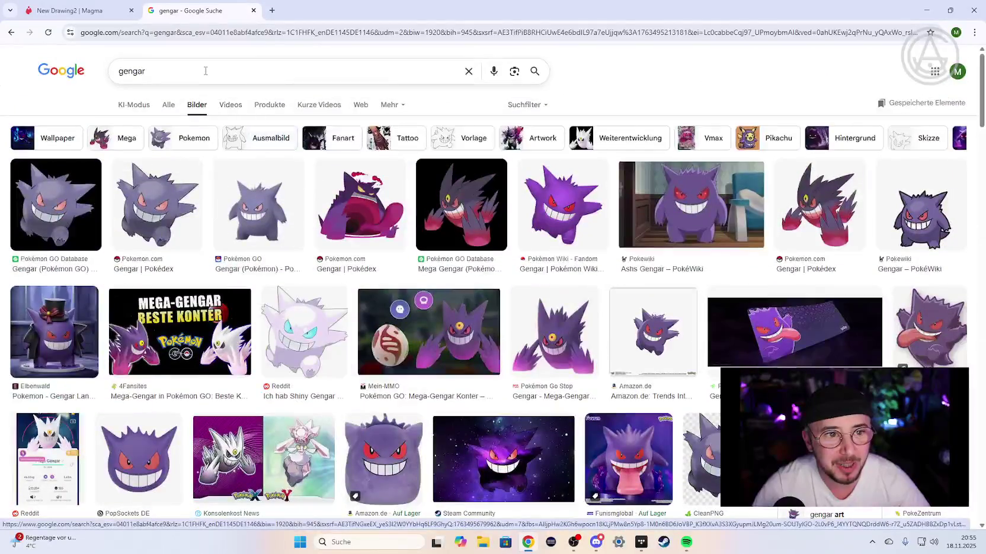
# - Refine the image search to 'gengar full illu card'
pyautogui.click(201, 79)
pyautogui.write('full')
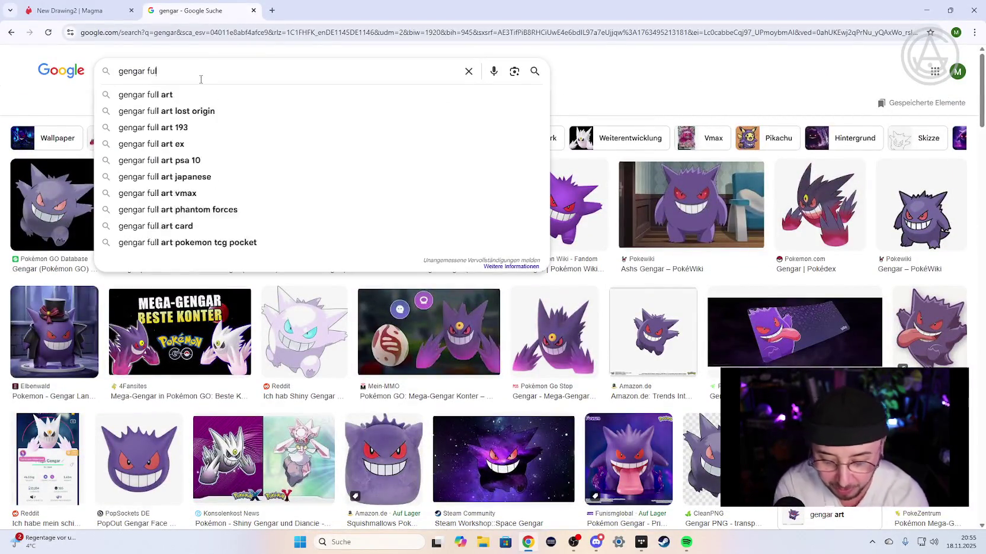
pyautogui.write(' illu card')
pyautogui.press('Return')
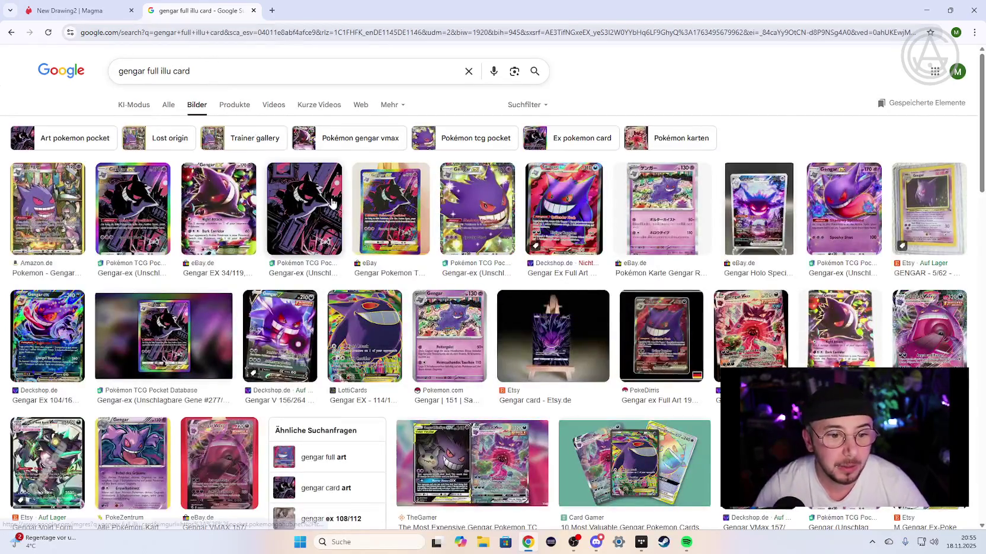
# - Preview the Gengar VMax card, then switch the preview to the Gengar-ex card
pyautogui.click(724, 308)
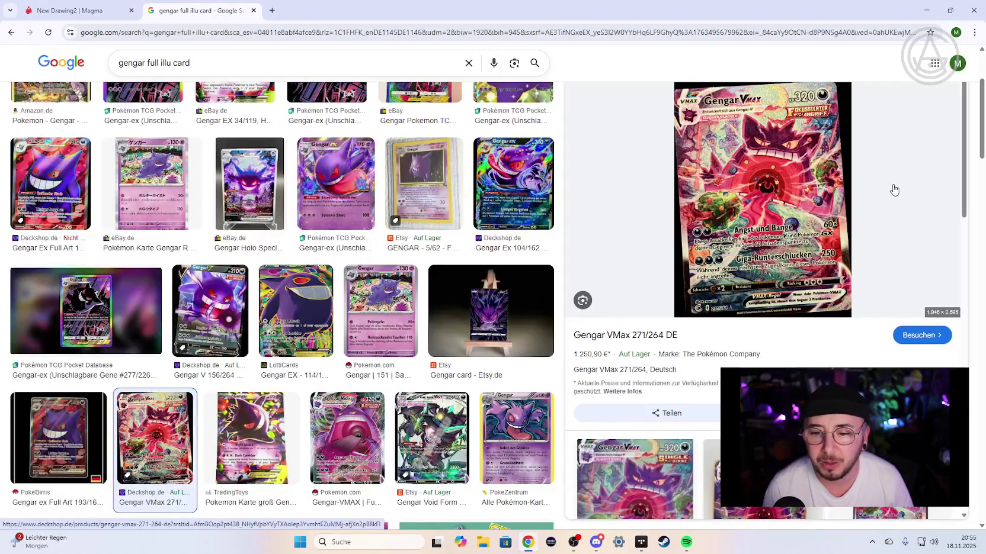
pyautogui.scroll(-3, 678, 277)
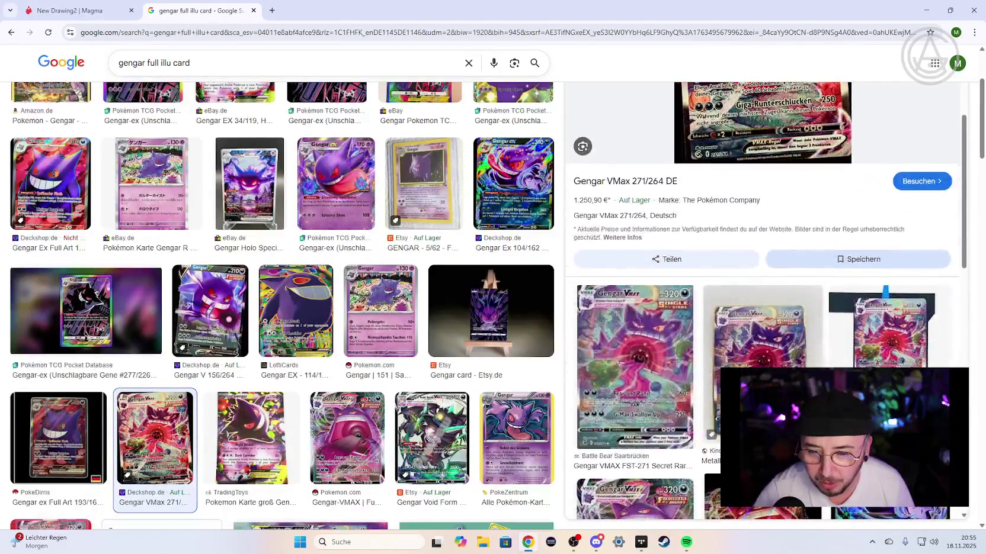
pyautogui.scroll(4, 725, 367)
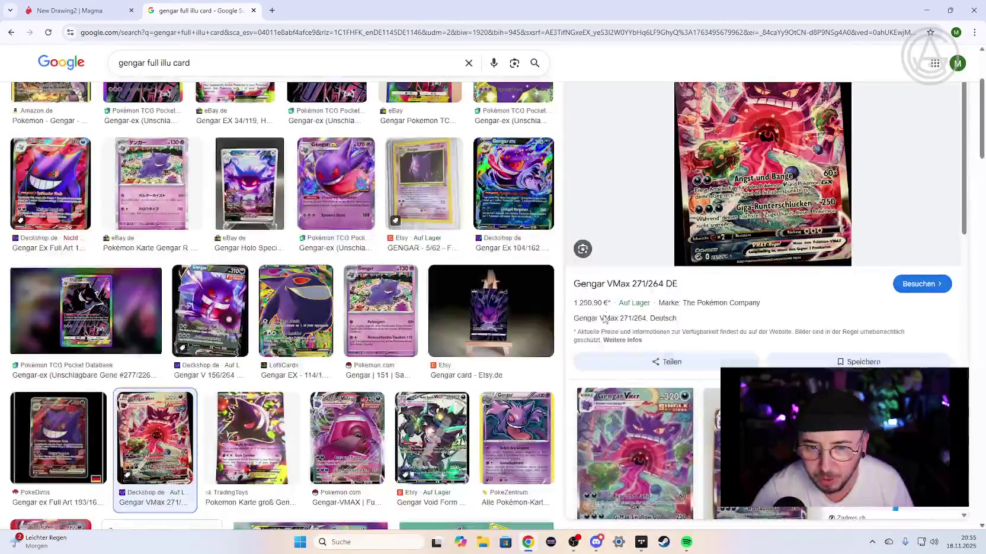
pyautogui.scroll(-1, 725, 368)
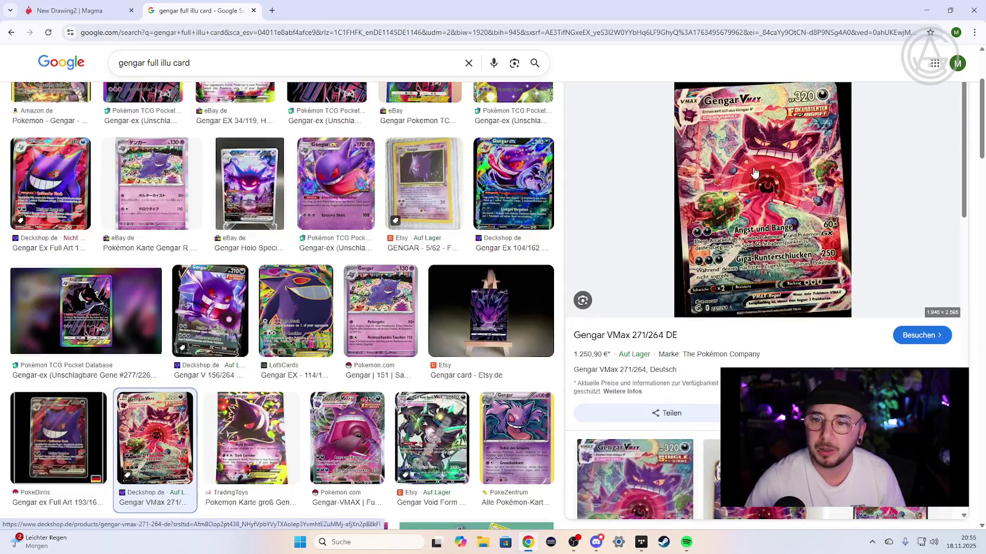
pyautogui.scroll(2, 449, 255)
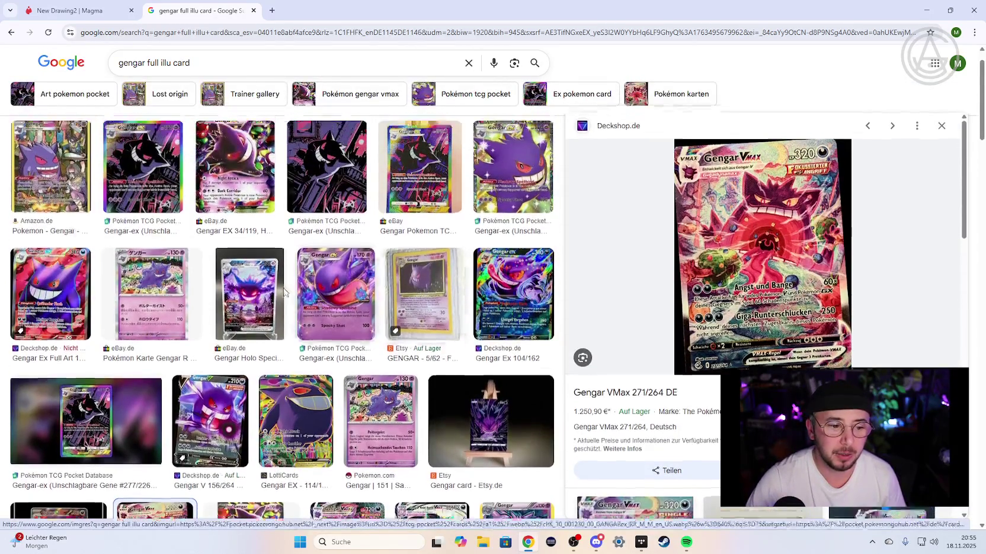
pyautogui.scroll(1, 443, 259)
pyautogui.click(142, 204)
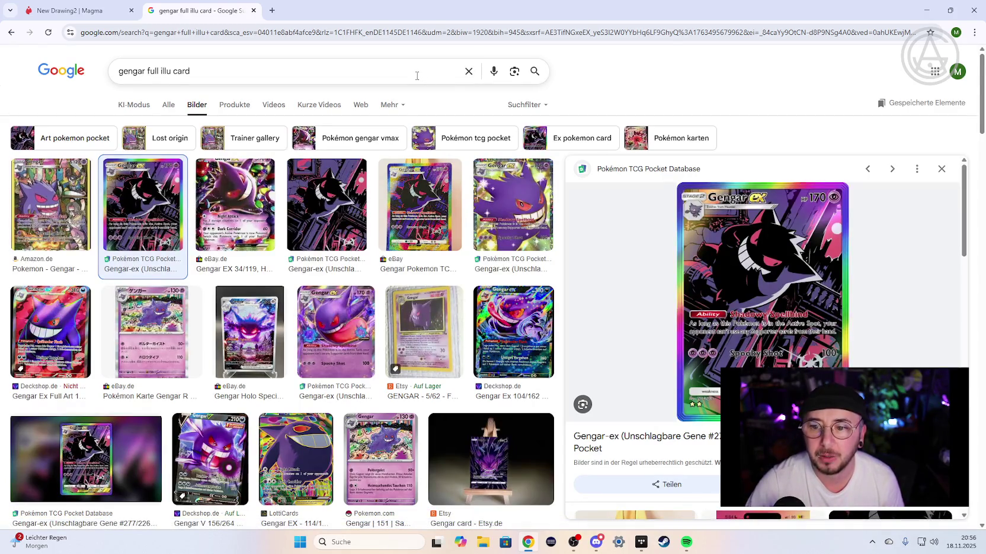
# - Return to the Magma canvas at 603 strokes and bring up the Discord call window
pyautogui.click(95, 10)
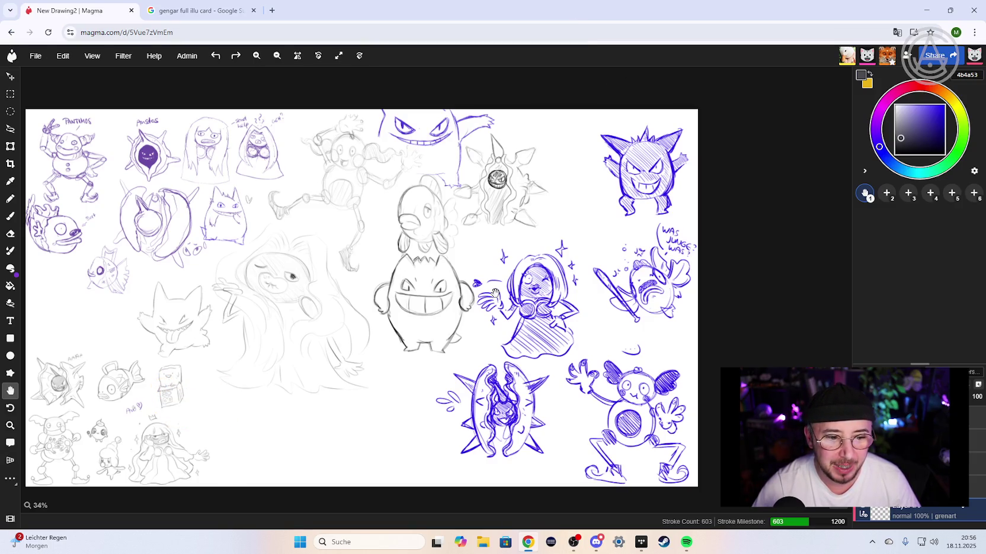
pyautogui.moveTo(596, 542)
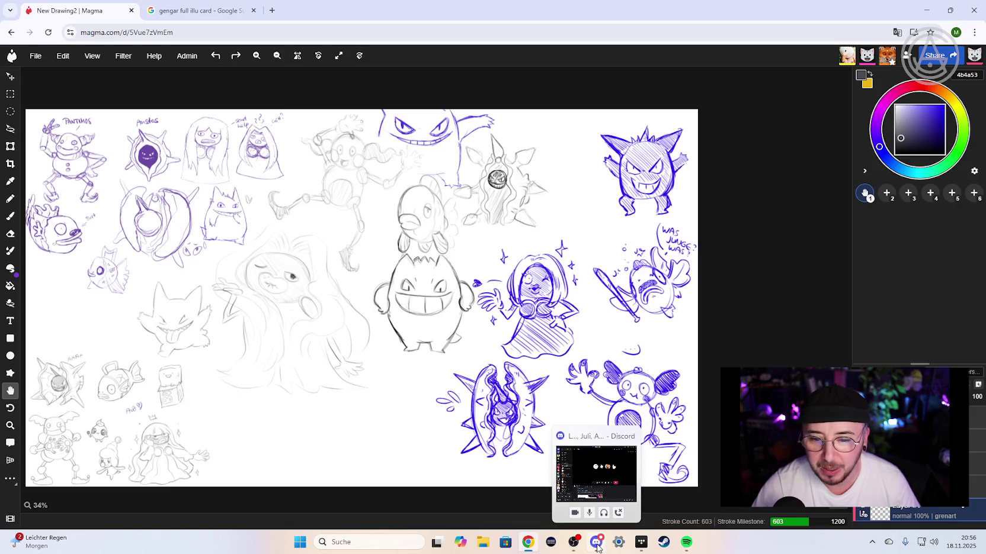
pyautogui.click(596, 474)
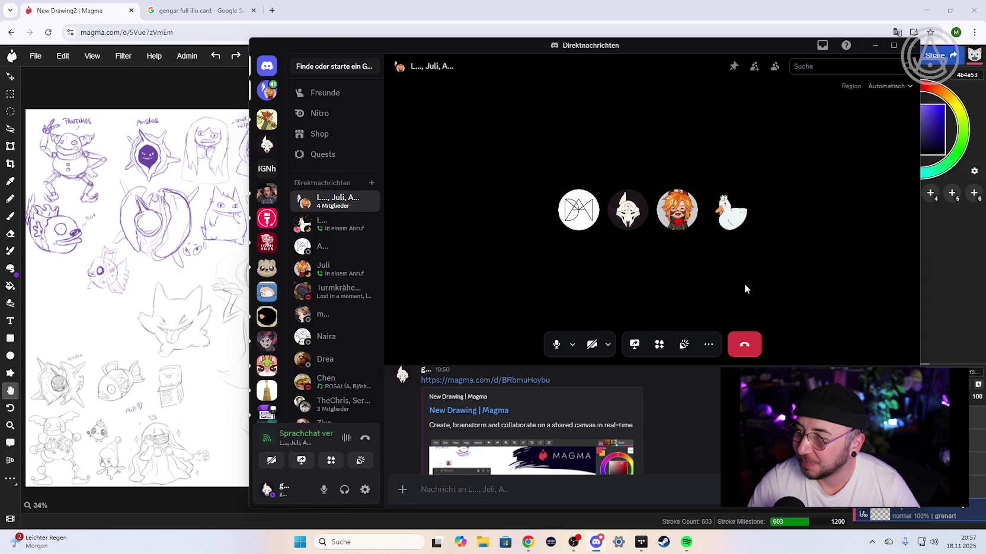
# - Hang up the Discord group voice call and dismiss the window to reveal the canvas
pyautogui.click(748, 345)
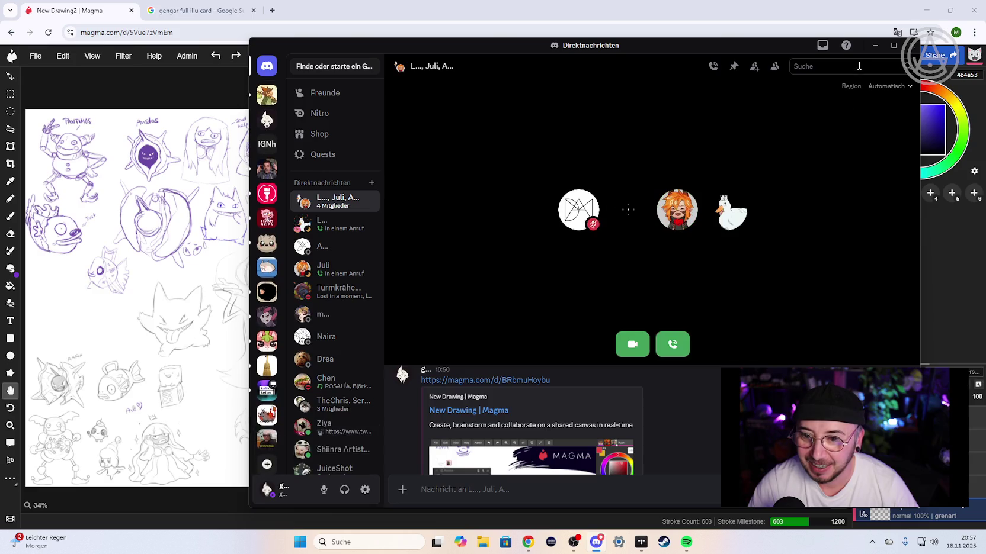
pyautogui.click(912, 48)
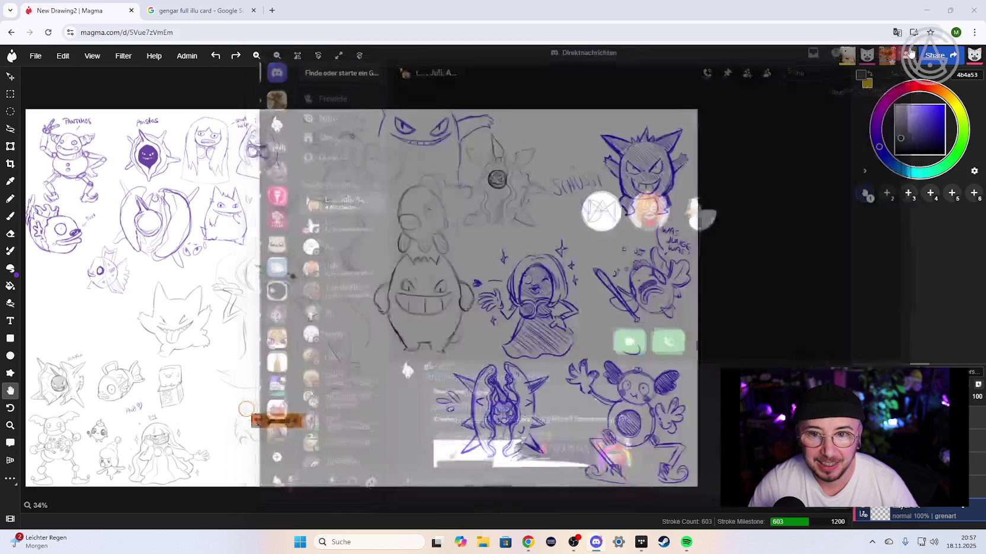